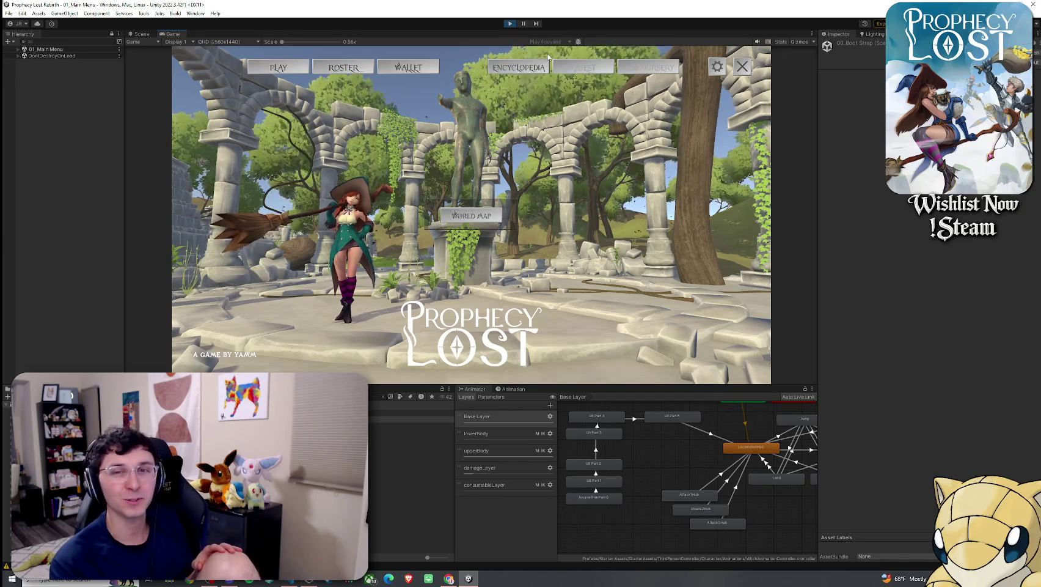
# Step: Playtest a match: walk the witch around, open and close the inventory, then stop Play mode
pyautogui.click(299, 74)
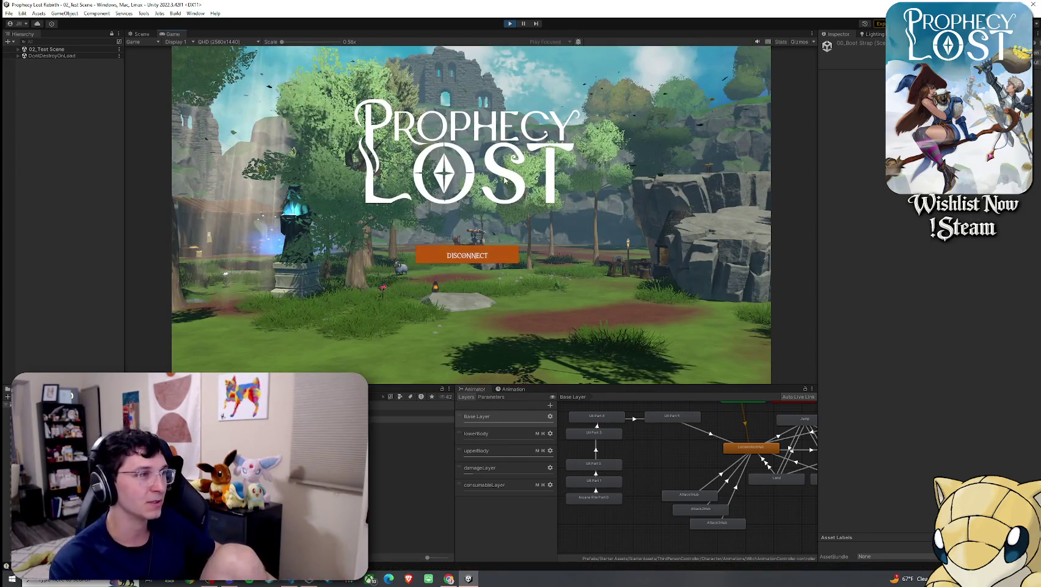
pyautogui.press('w')
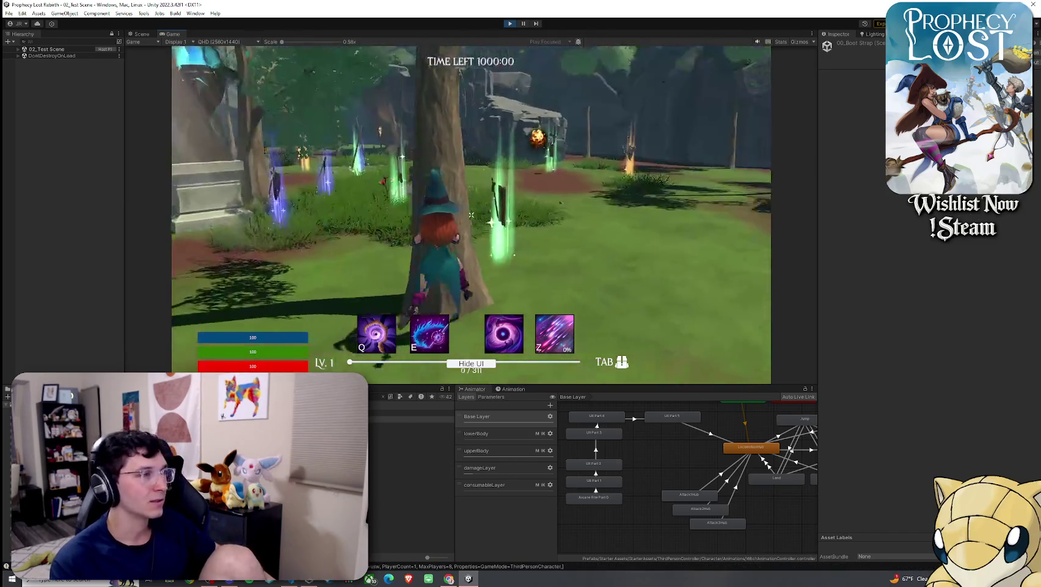
pyautogui.press('w')
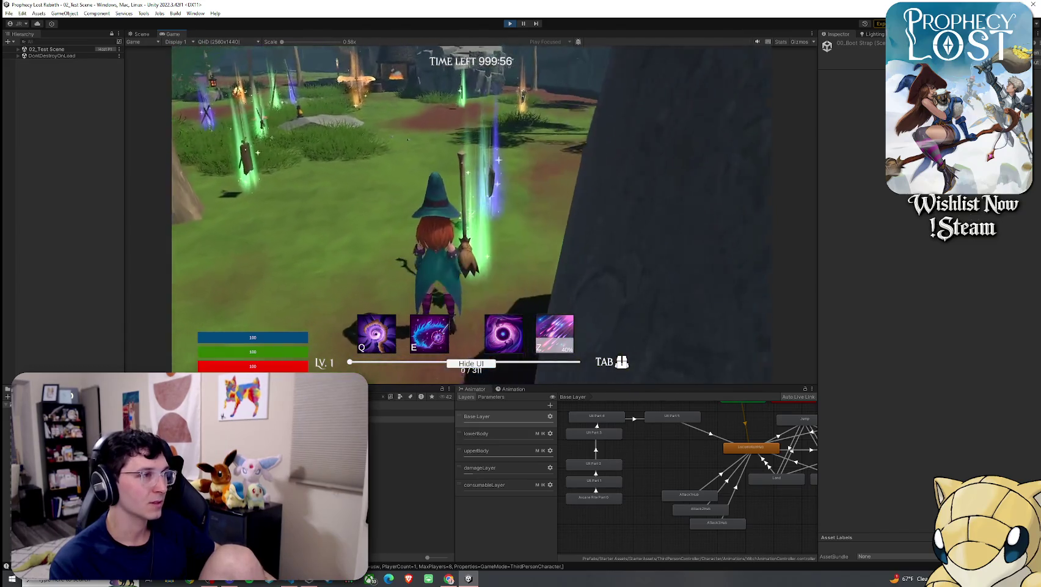
pyautogui.press('Tab')
pyautogui.press('Tab')
pyautogui.press('Tab')
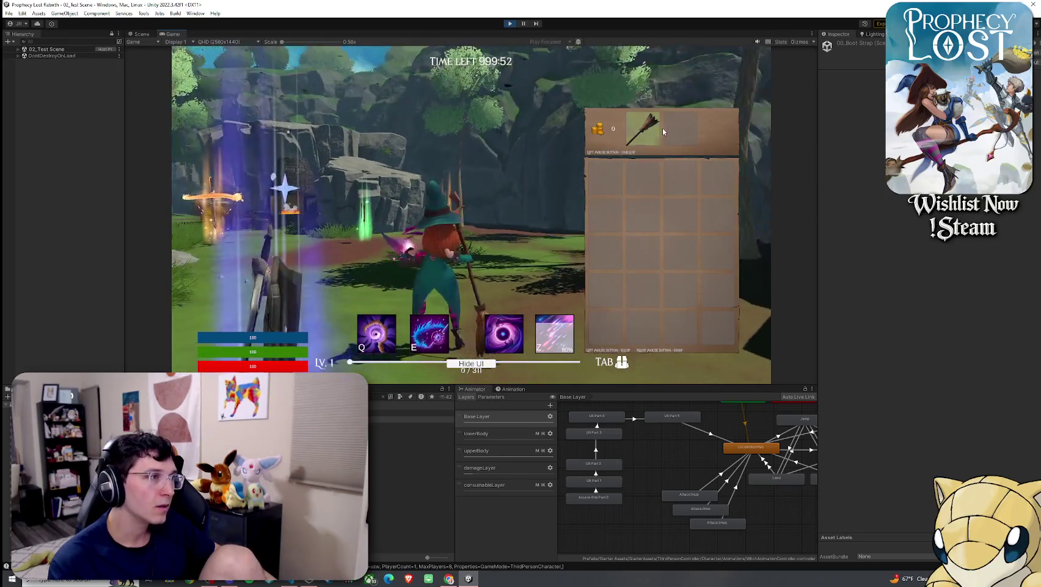
pyautogui.press('Tab')
pyautogui.press('Tab')
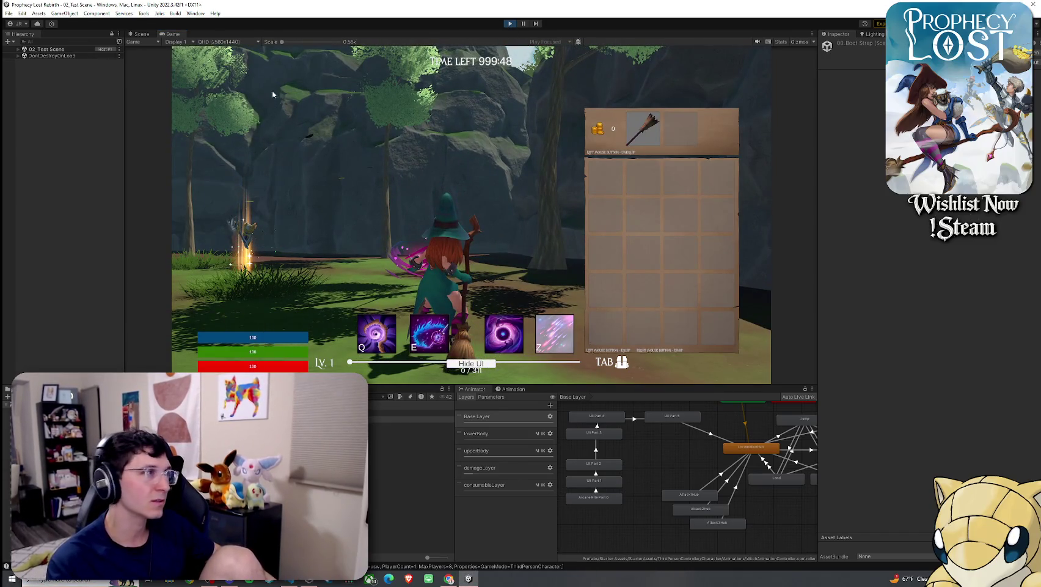
pyautogui.click(141, 34)
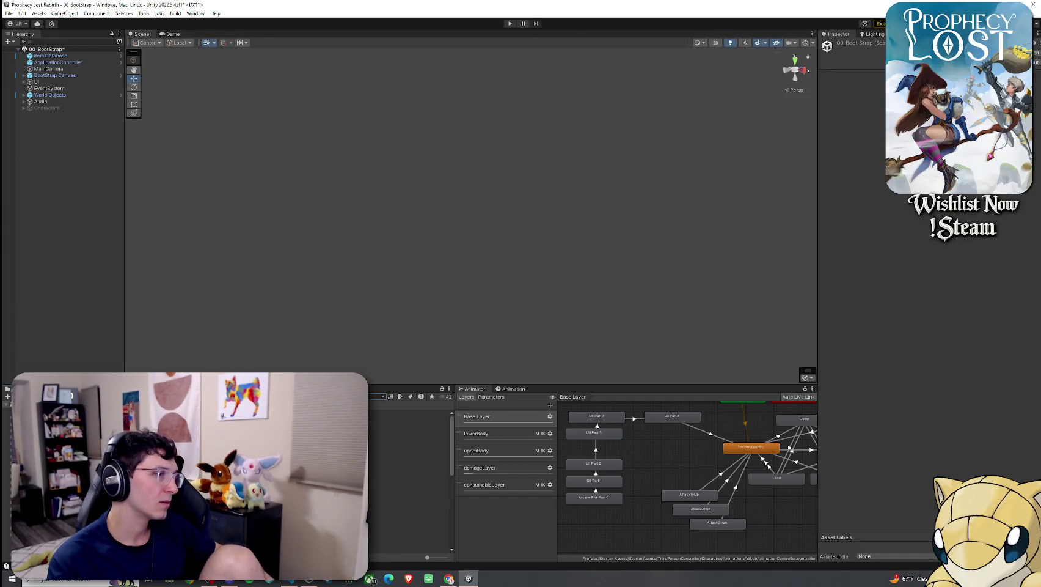
# Step: Open 02_Test Scene, answering the save prompt, and select GameManager in the Hierarchy
pyautogui.doubleClick(416, 439)
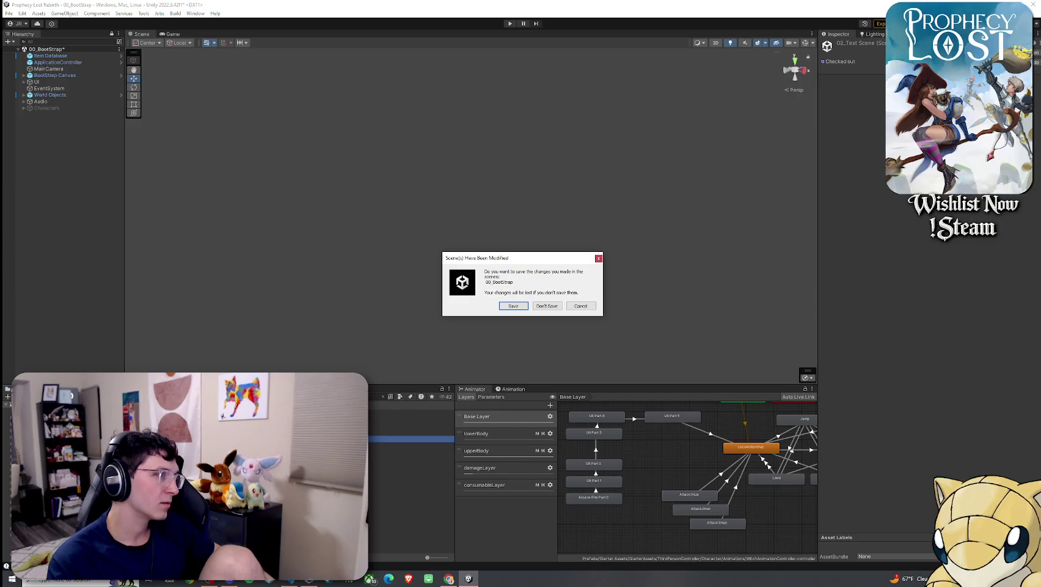
pyautogui.click(513, 307)
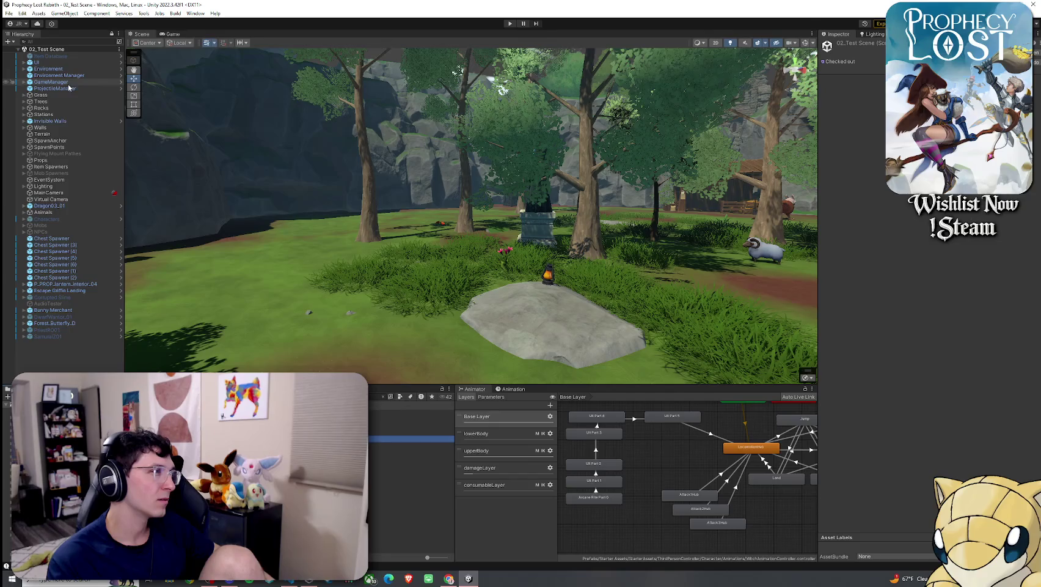
pyautogui.click(68, 84)
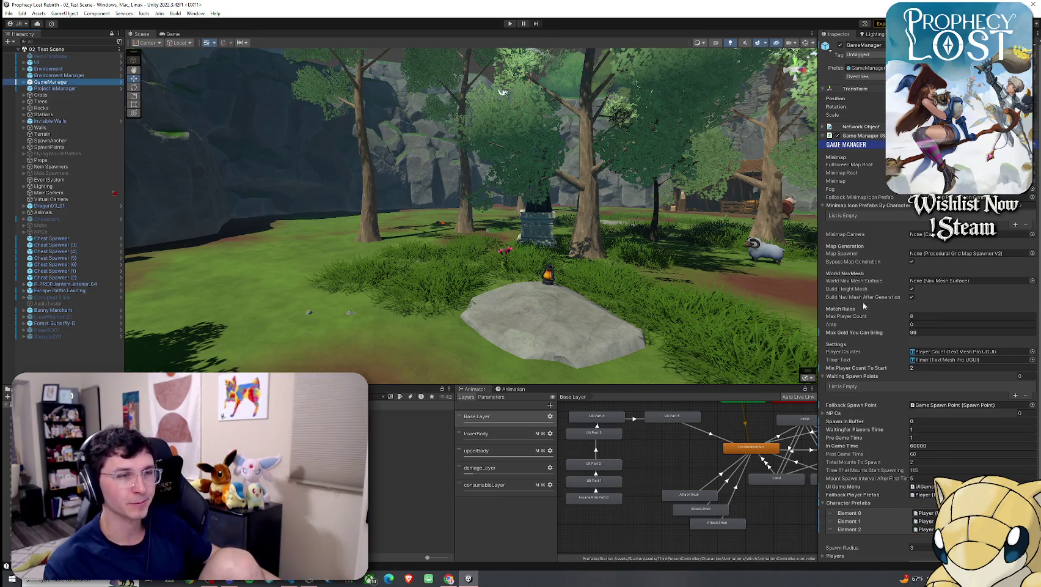
pyautogui.scroll(-3, 863, 301)
pyautogui.click(921, 392)
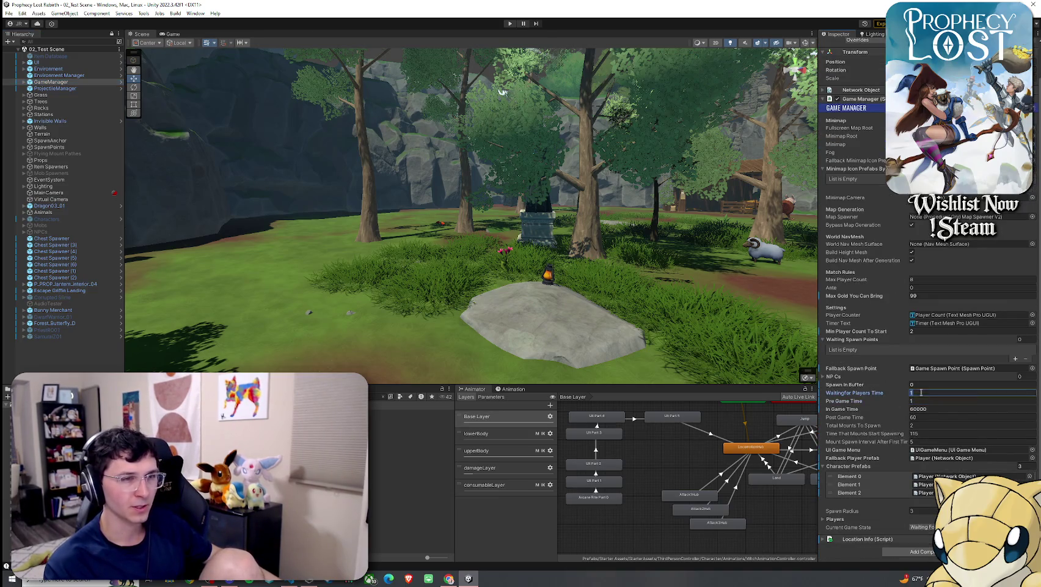
pyautogui.click(921, 401)
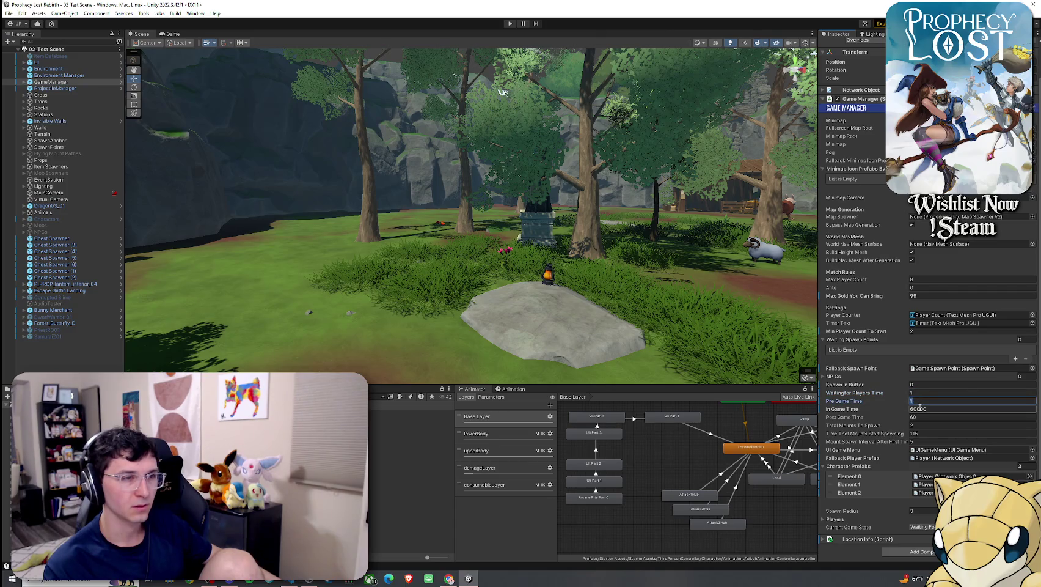
pyautogui.click(923, 393)
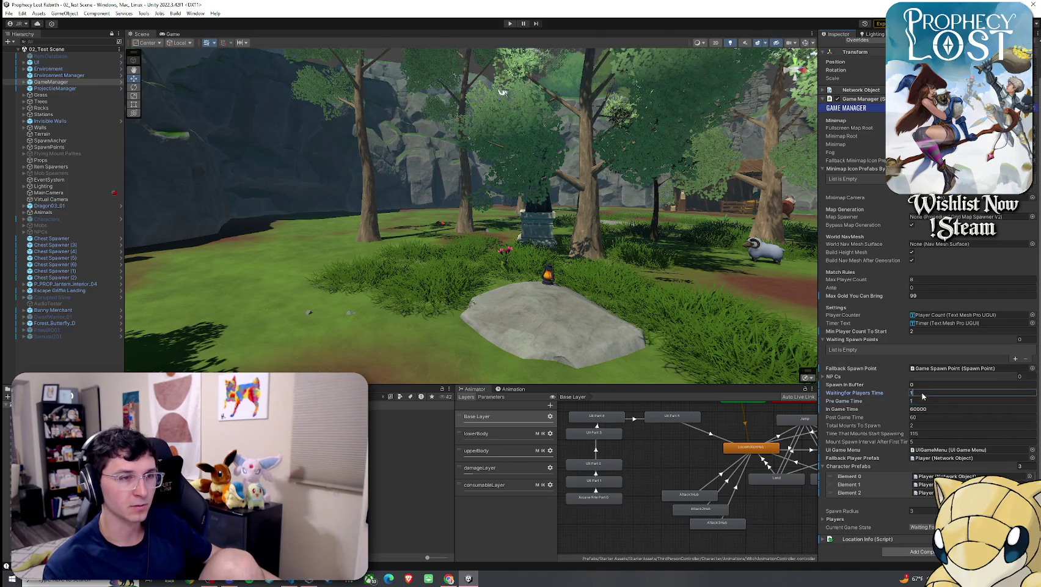
pyautogui.click(922, 401)
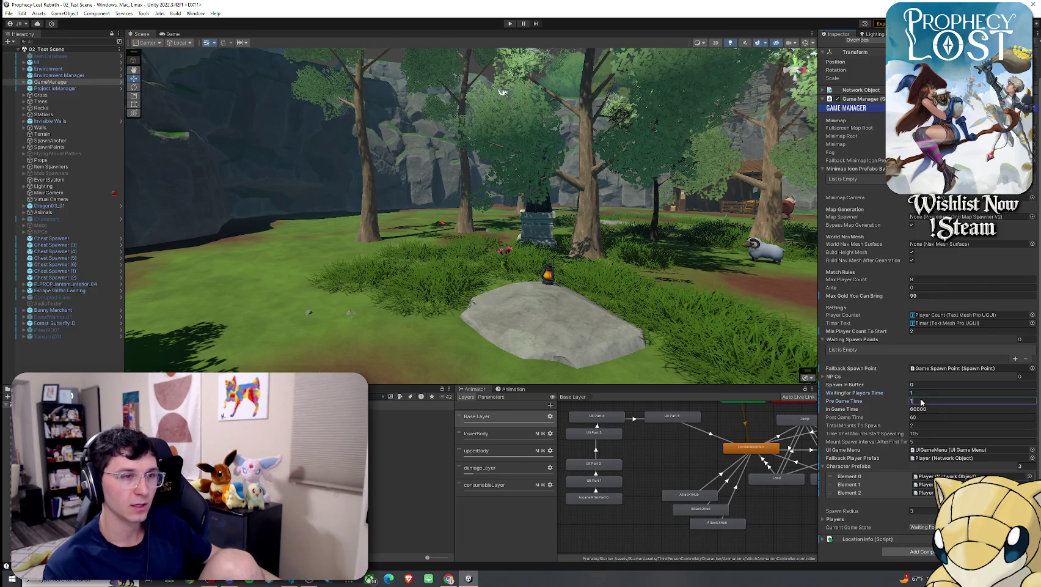
pyautogui.click(921, 392)
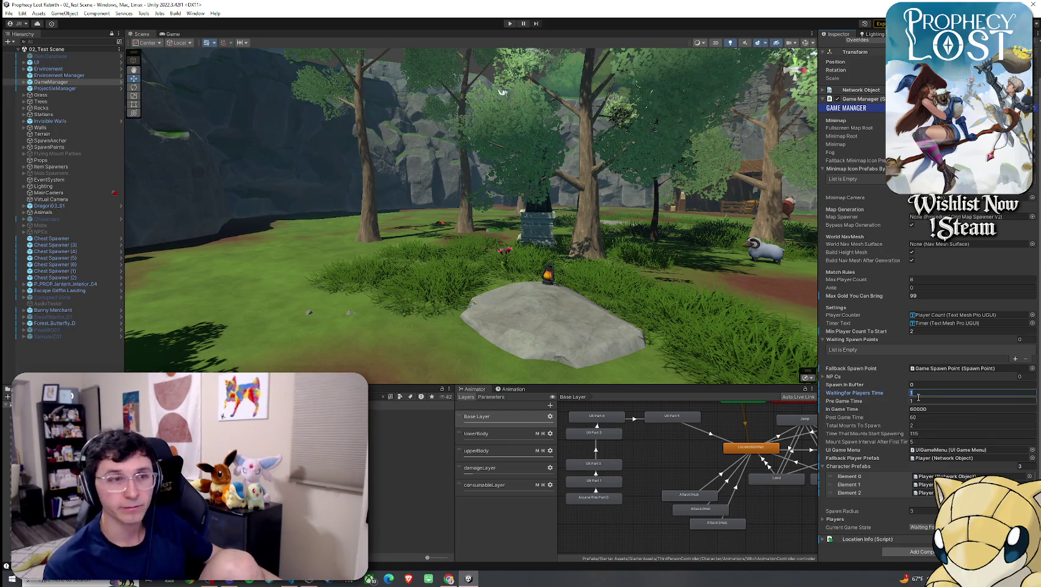
pyautogui.click(917, 401)
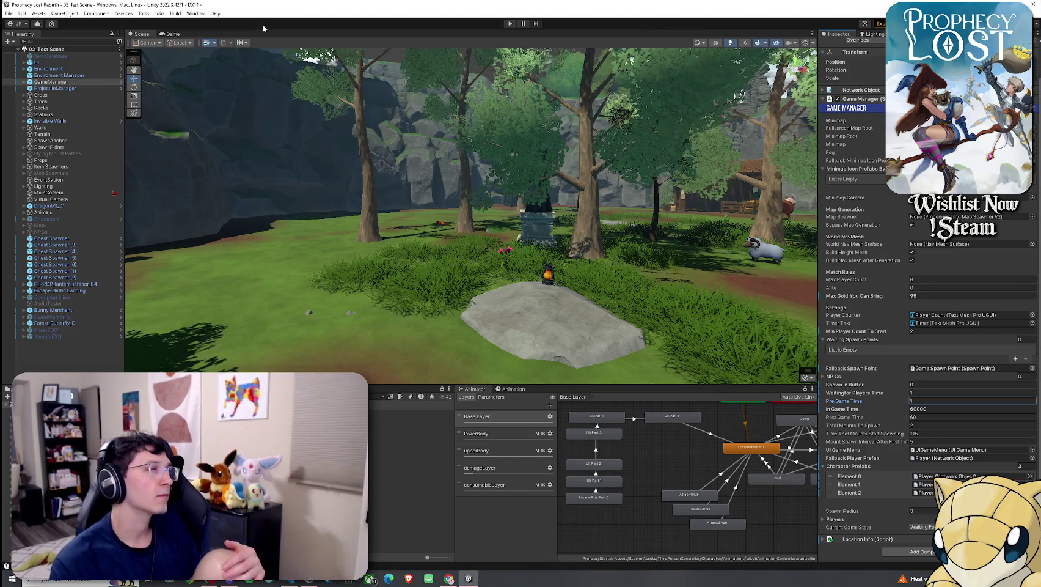
pyautogui.click(9, 14)
pyautogui.click(177, 4)
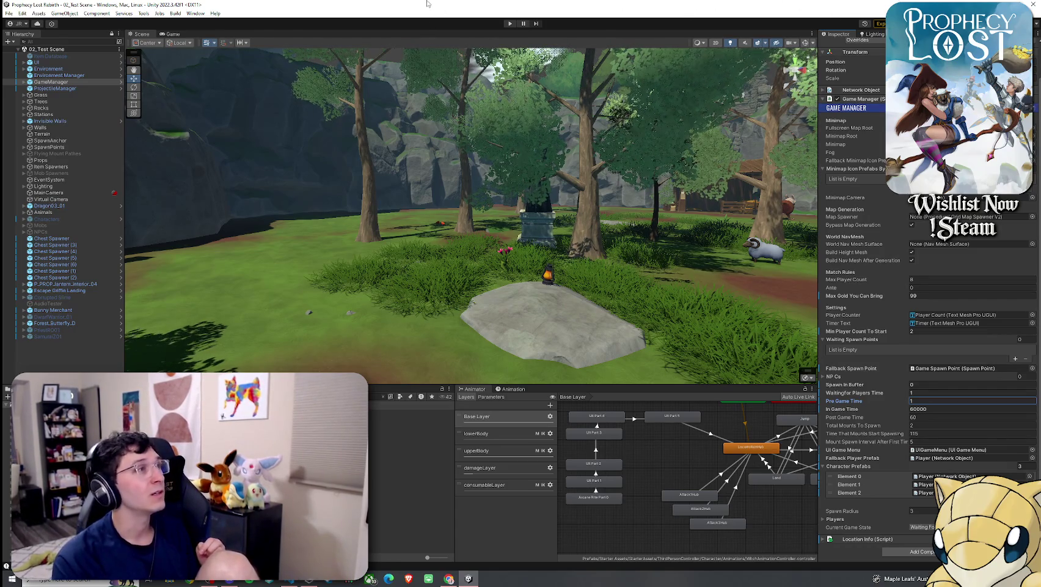
# Step: Commit GameManager's Pre Game Time at 1, then bring up the Windows search panel
pyautogui.click(11, 14)
pyautogui.click(84, 3)
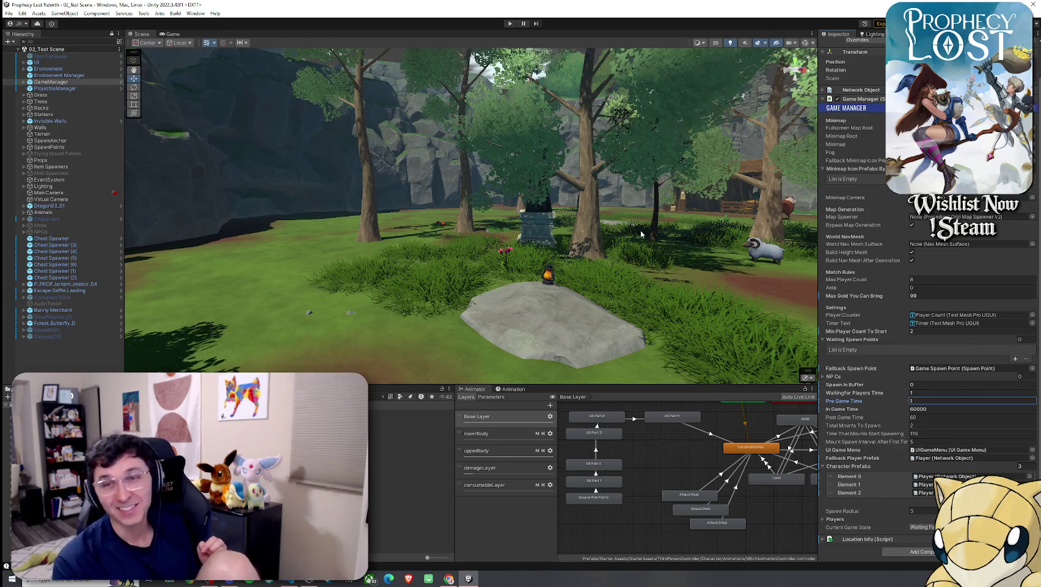
pyautogui.click(924, 392)
pyautogui.click(926, 401)
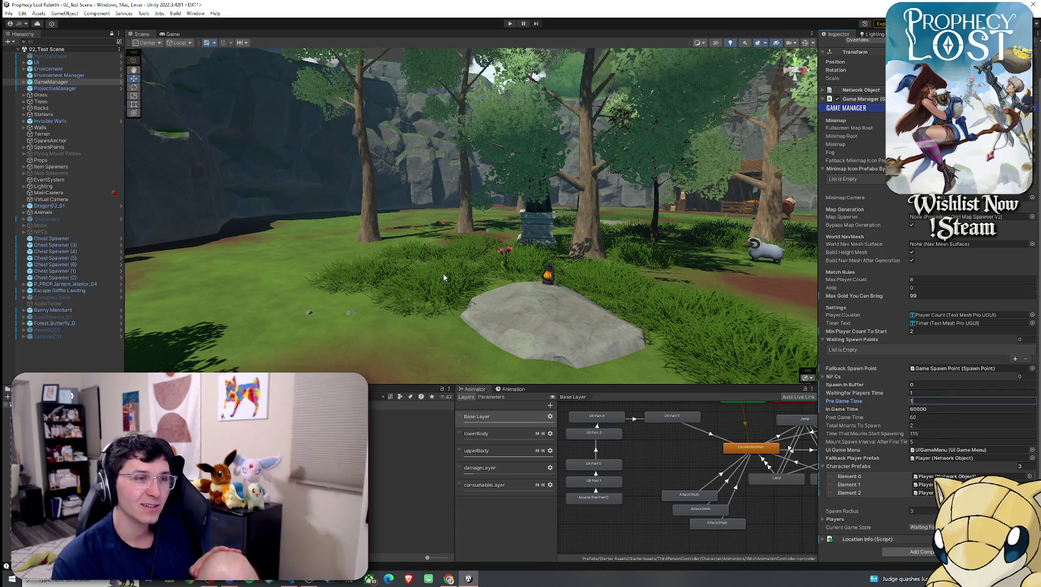
pyautogui.click(9, 12)
pyautogui.press('Escape')
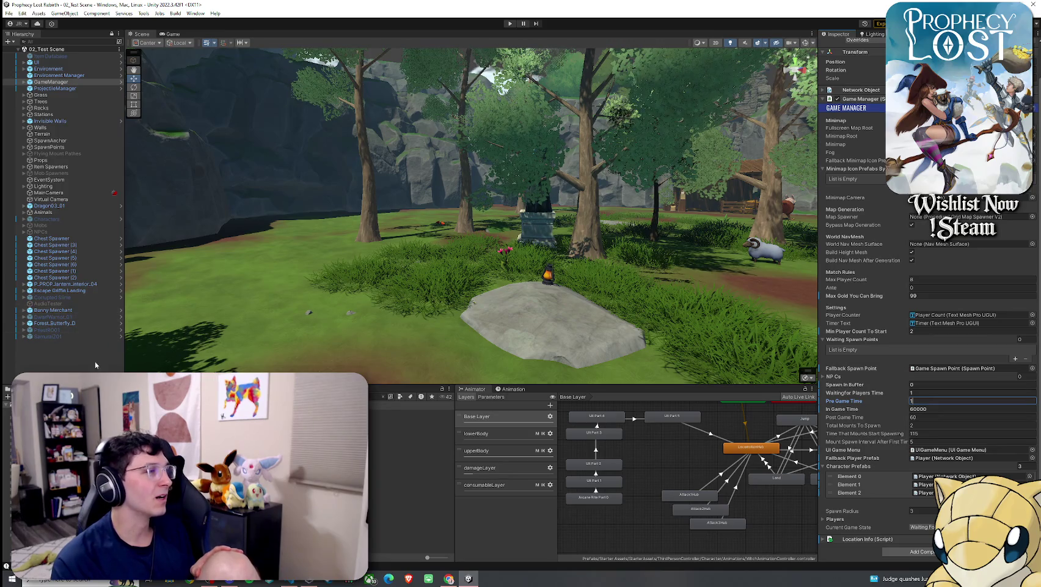
pyautogui.press('Return')
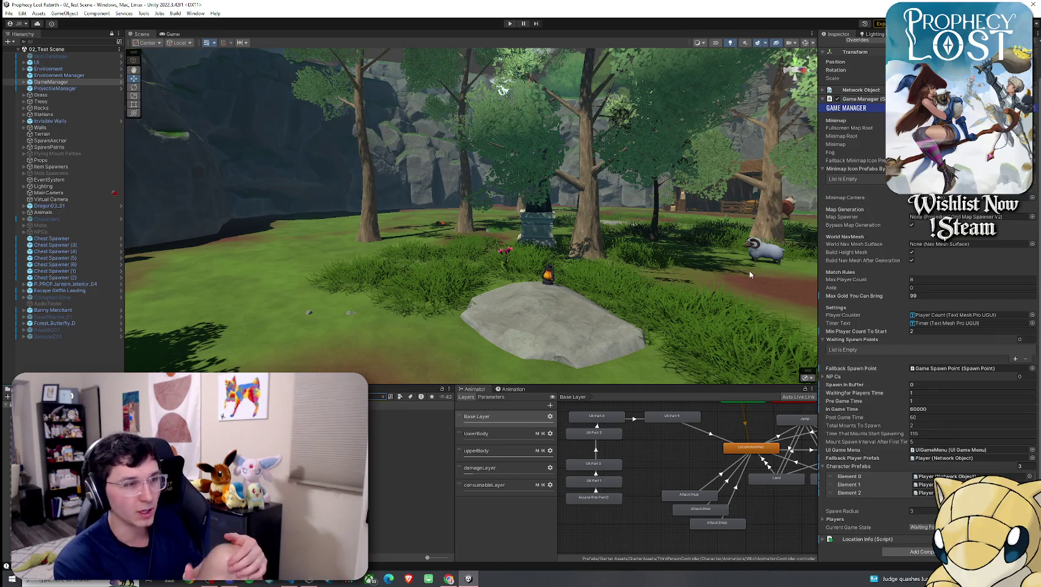
pyautogui.click(68, 582)
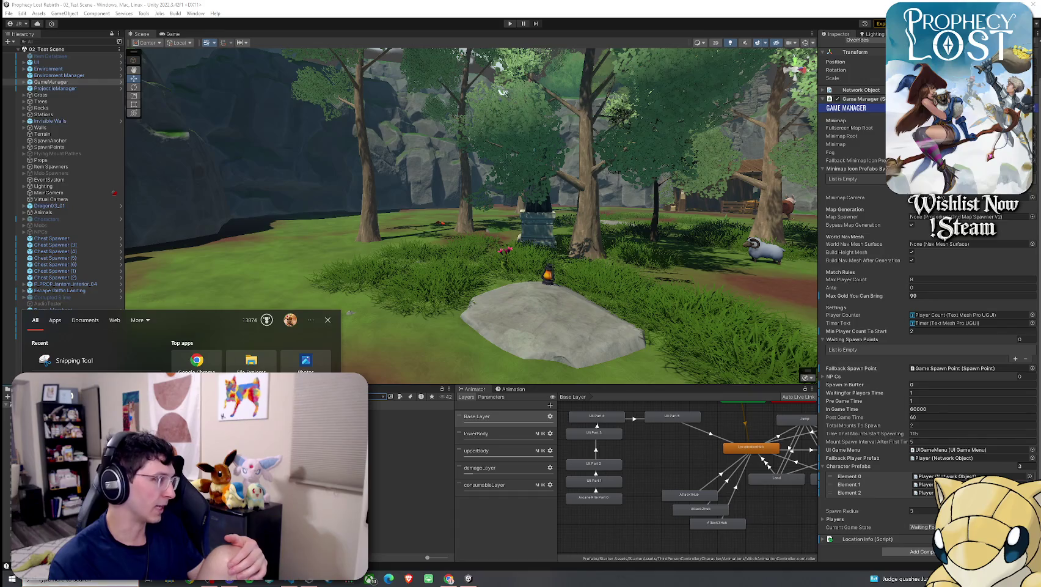
# Step: Launch Audacity from Windows search and skip its update notice
pyautogui.write('audacity')
pyautogui.press('Return')
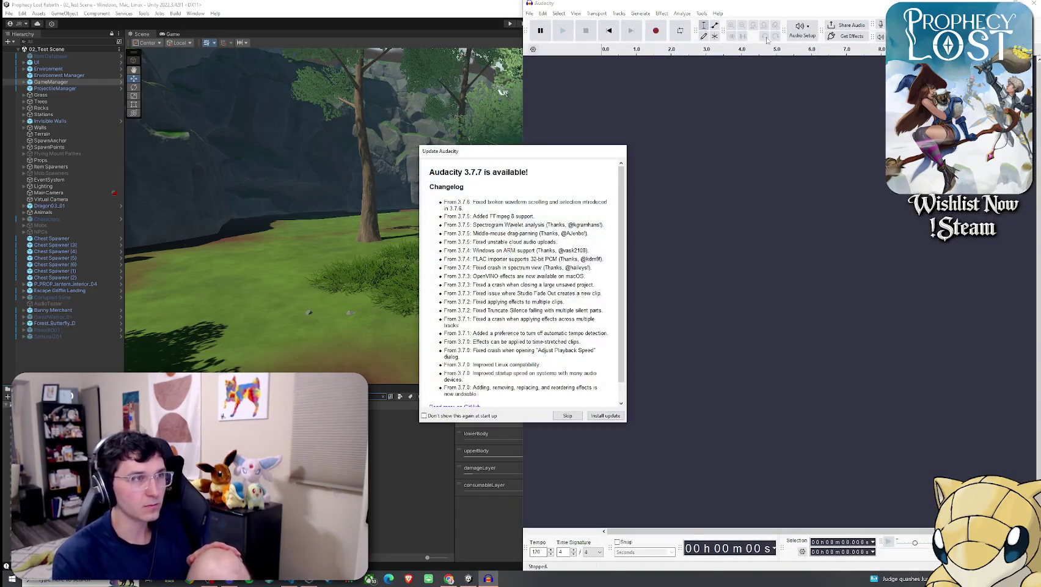
pyautogui.click(574, 415)
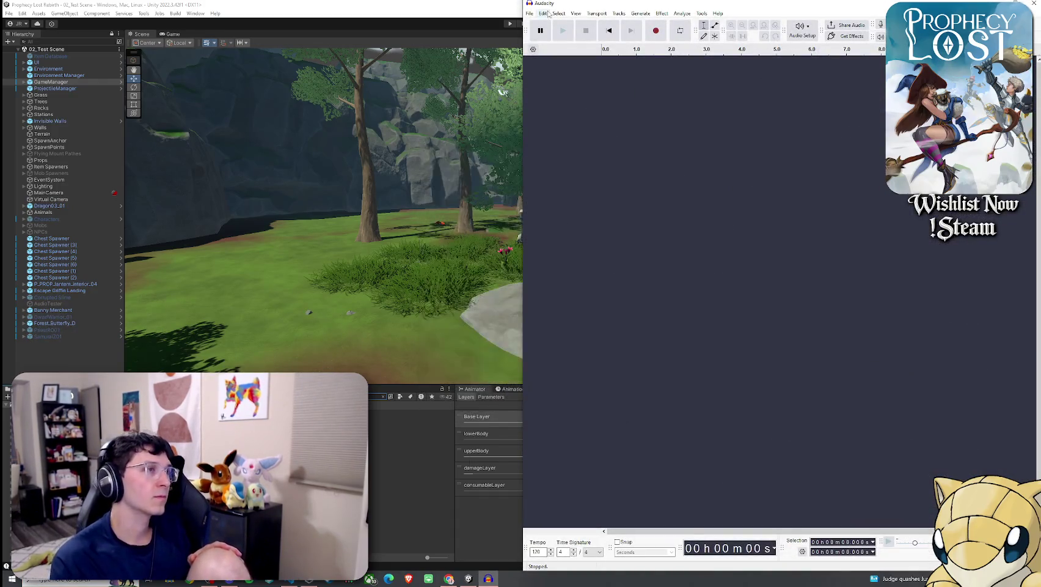
# Step: Open the 'broom pick up 3' audio file and maximise the Audacity window
pyautogui.click(529, 13)
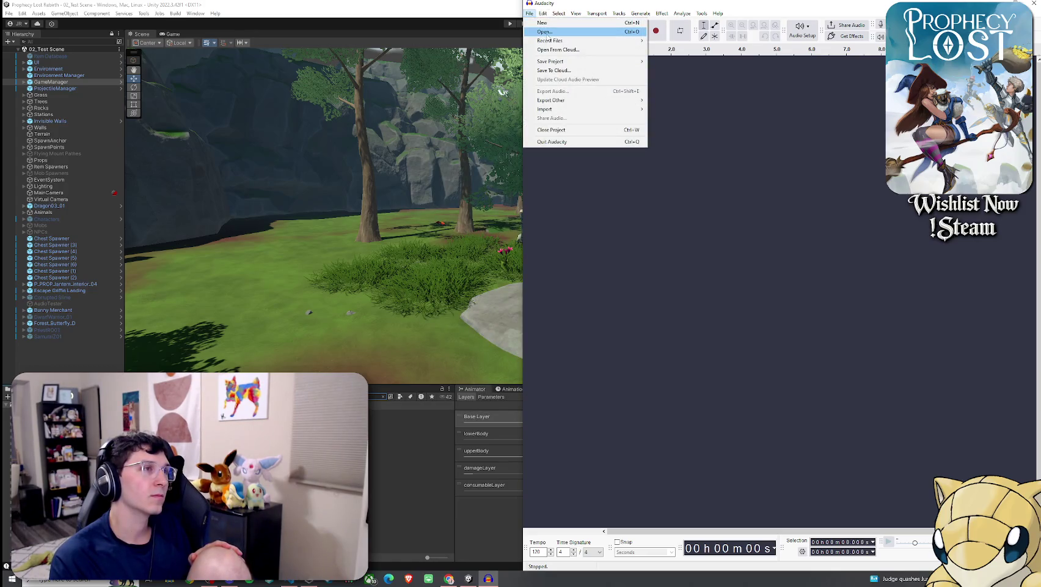
pyautogui.press('Escape')
pyautogui.hotkey('alt', 'Tab')
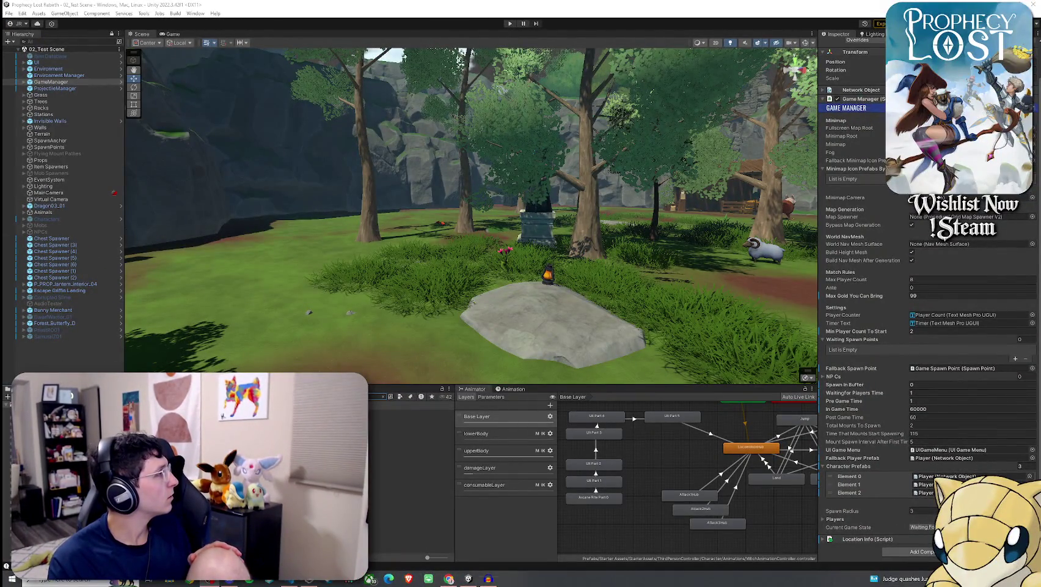
pyautogui.click(488, 578)
pyautogui.moveTo(366, 46)
pyautogui.mouseDown()
pyautogui.moveTo(418, 40)
pyautogui.moveTo(421, 1)
pyautogui.mouseUp()
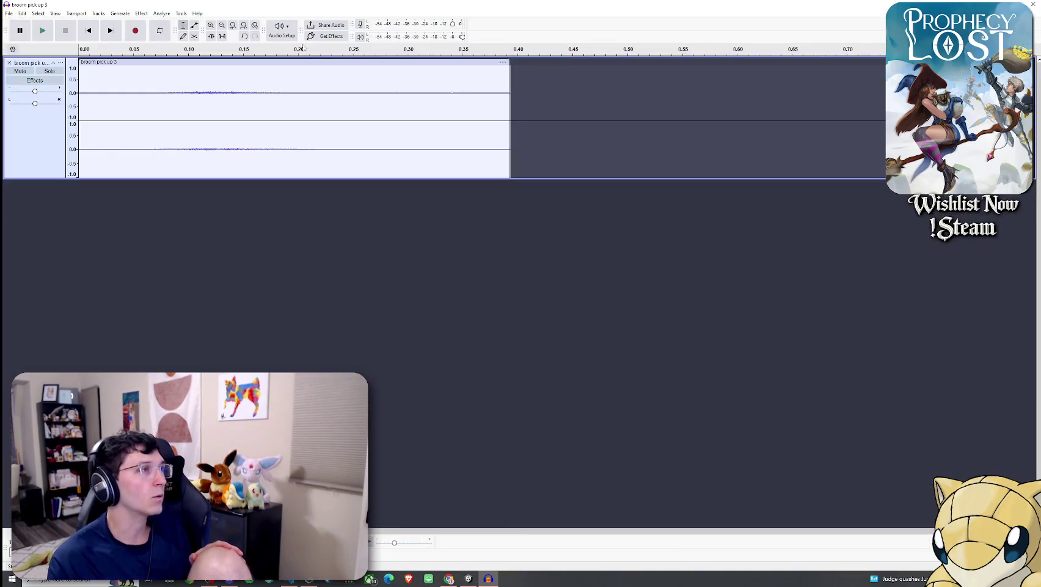
# Step: Play the clip, dismiss Amplify's No Audio Selected warning, and select all the audio
pyautogui.click(45, 32)
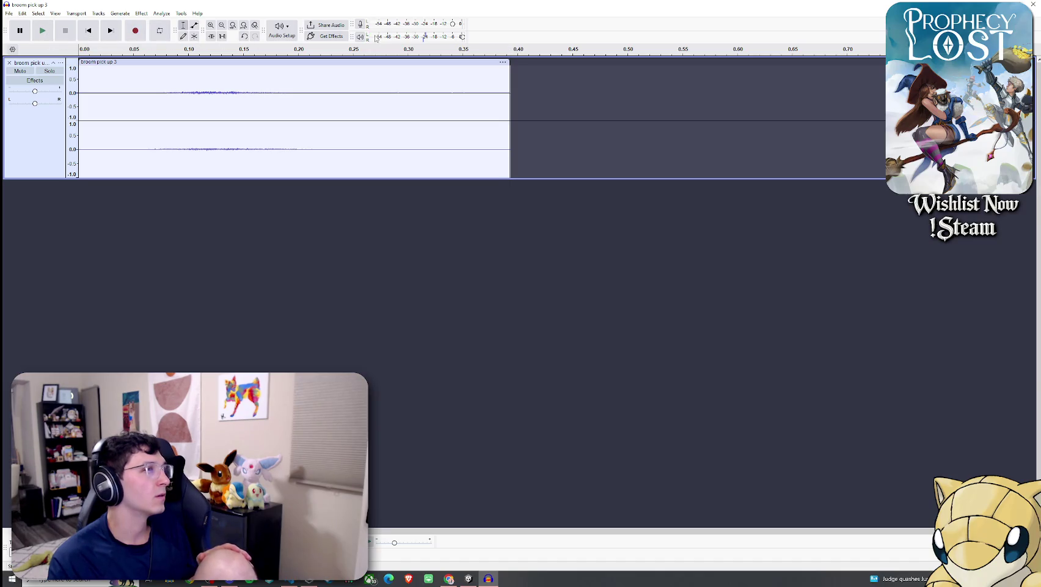
pyautogui.click(82, 13)
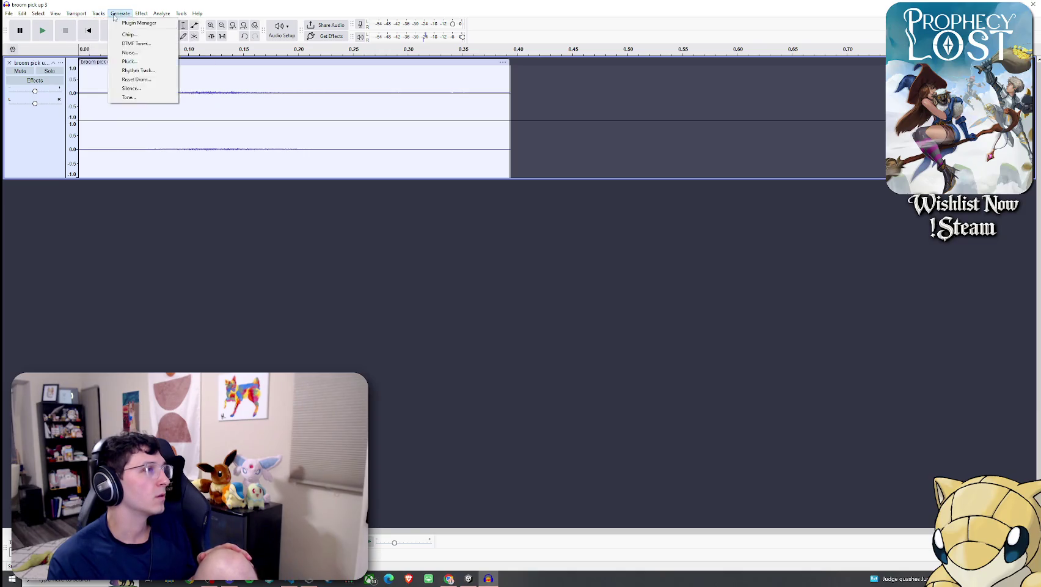
pyautogui.moveTo(142, 13)
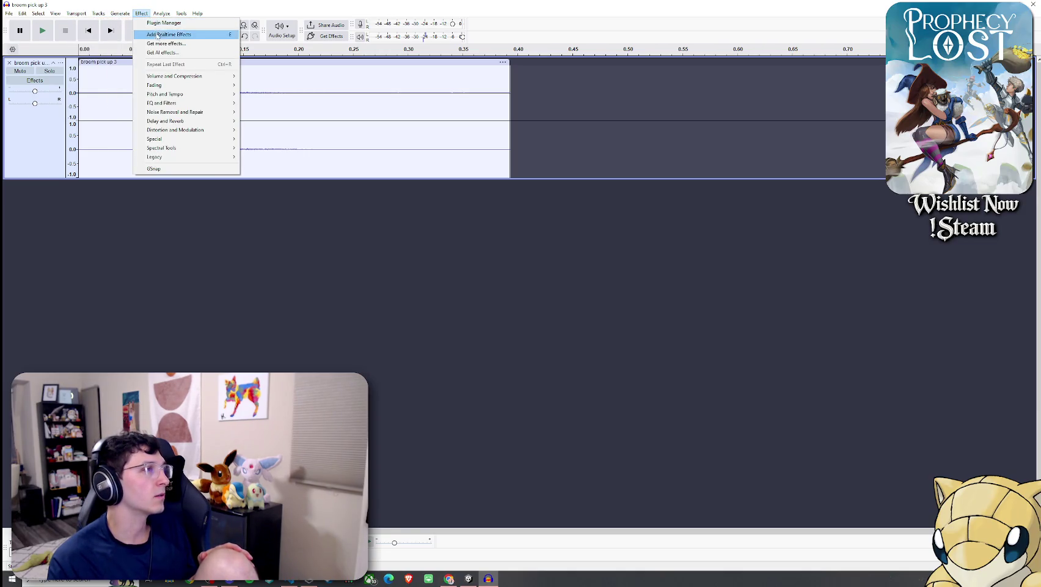
pyautogui.moveTo(171, 94)
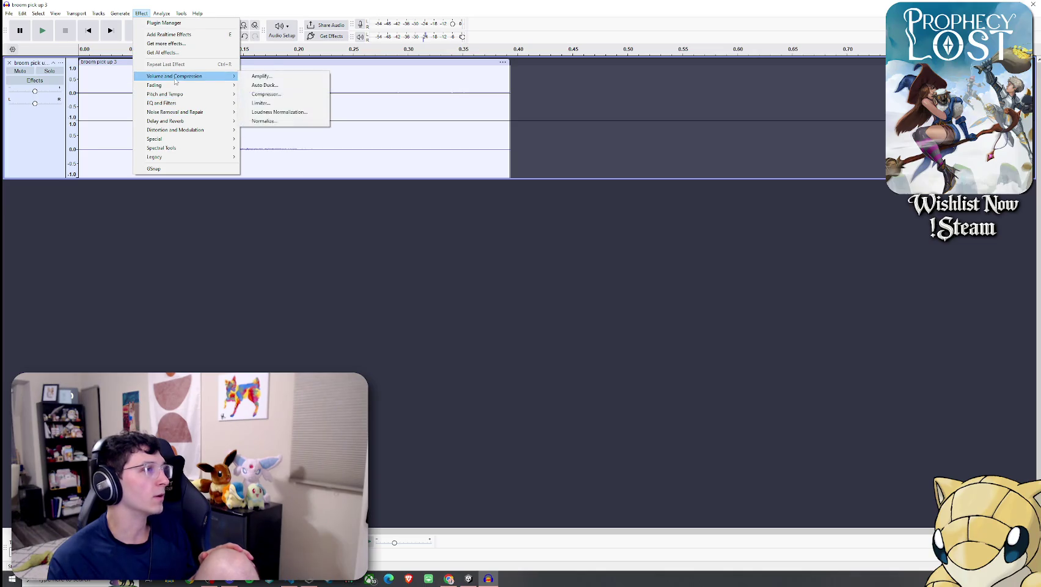
pyautogui.click(266, 77)
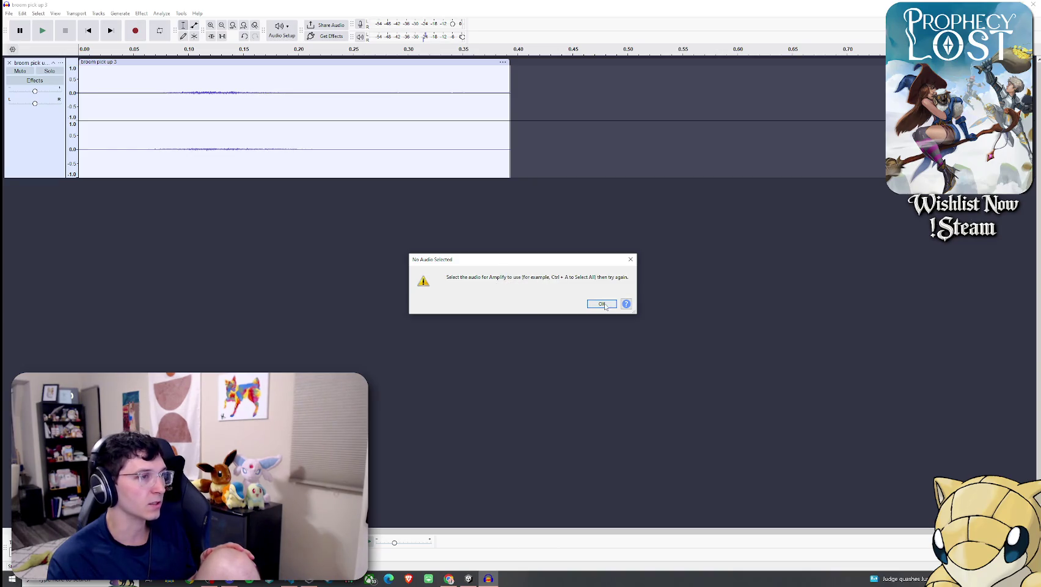
pyautogui.press('Return')
pyautogui.hotkey('ctrl', 'a')
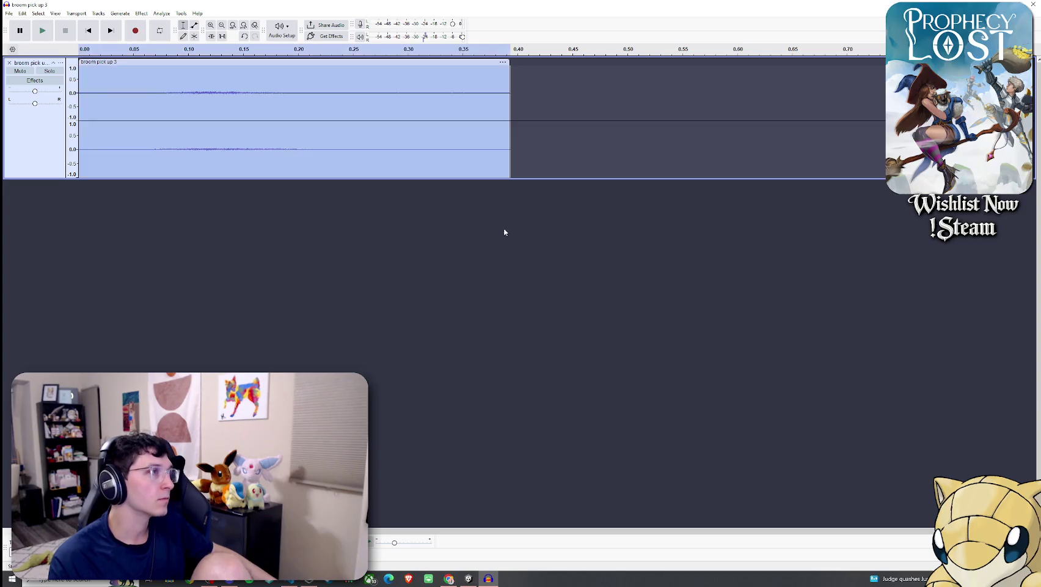
pyautogui.click(144, 14)
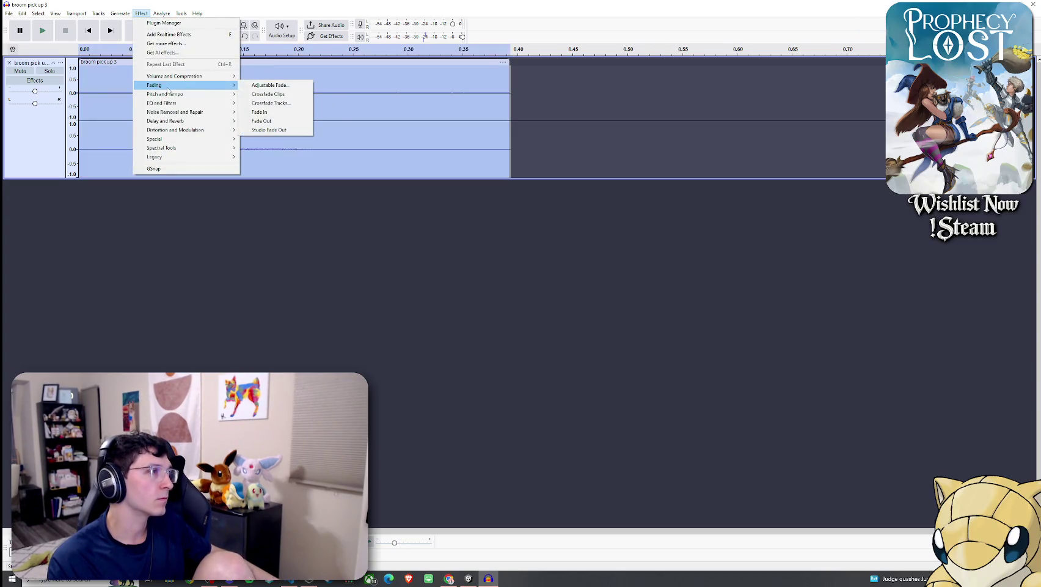
# Step: Amplify the broom pick up 3 clip by 8.7 dB and play it back twice
pyautogui.moveTo(176, 77)
pyautogui.click(262, 76)
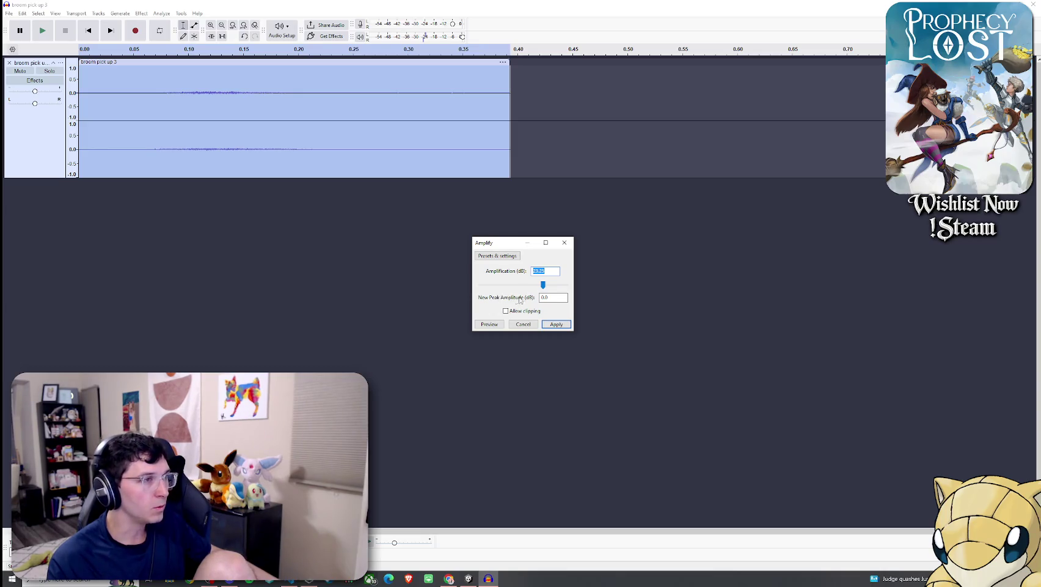
pyautogui.moveTo(543, 287); pyautogui.dragTo(550, 288)
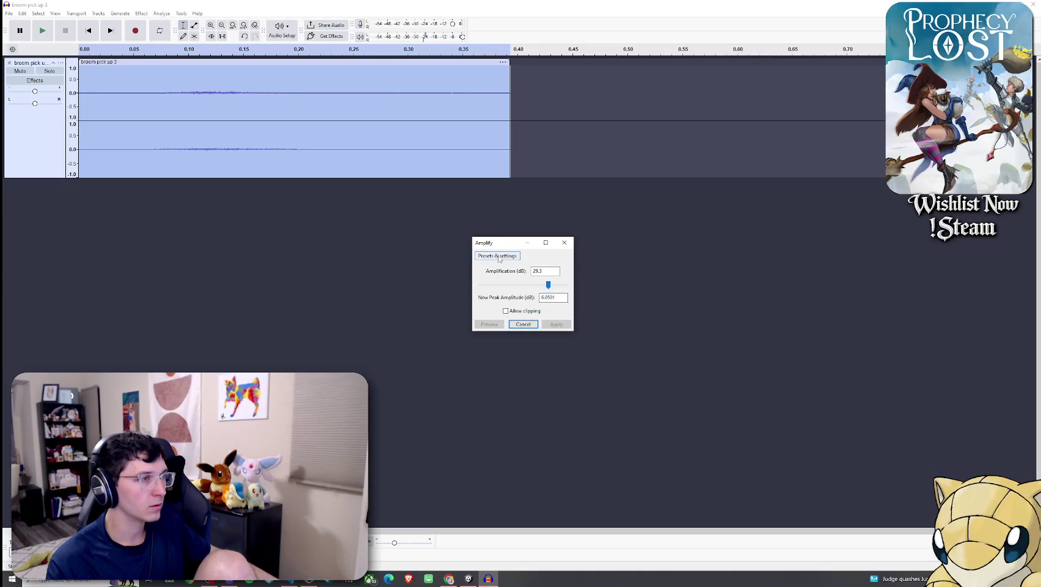
pyautogui.moveTo(549, 285)
pyautogui.mouseDown()
pyautogui.moveTo(558, 288)
pyautogui.moveTo(524, 288)
pyautogui.mouseUp()
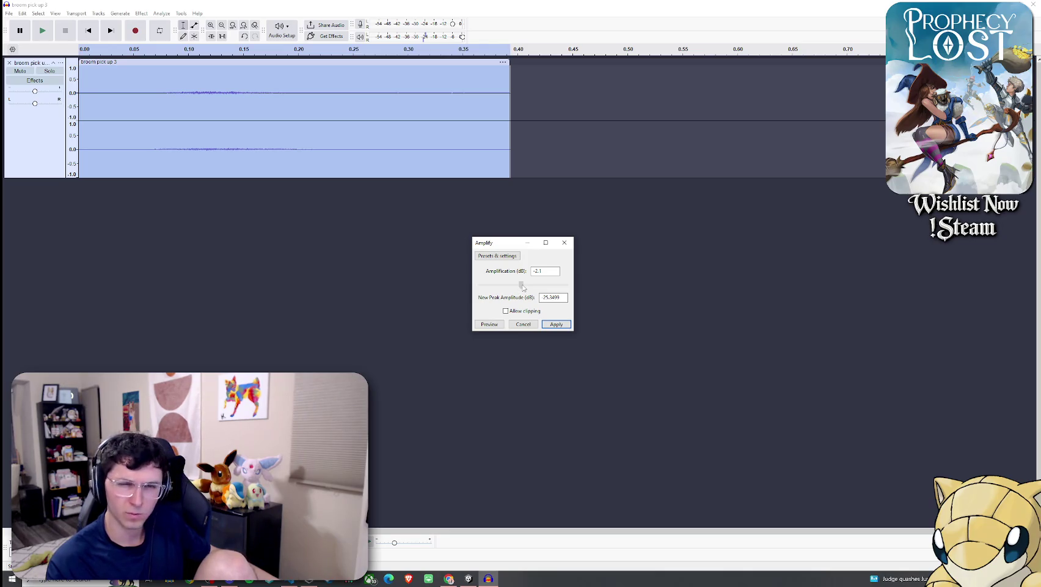
pyautogui.moveTo(523, 287)
pyautogui.mouseDown()
pyautogui.moveTo(550, 288)
pyautogui.moveTo(533, 289)
pyautogui.mouseUp()
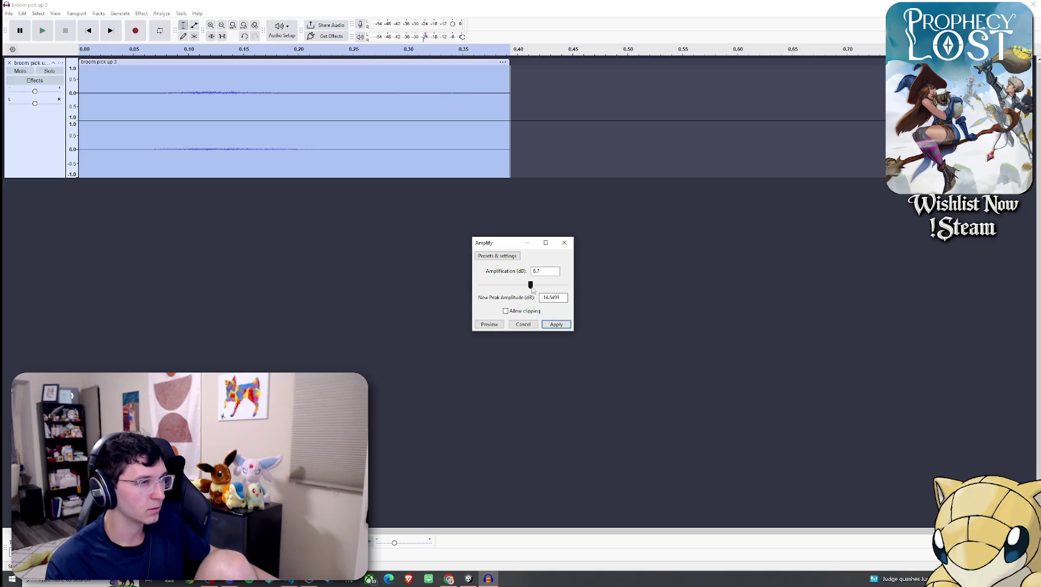
pyautogui.click(557, 324)
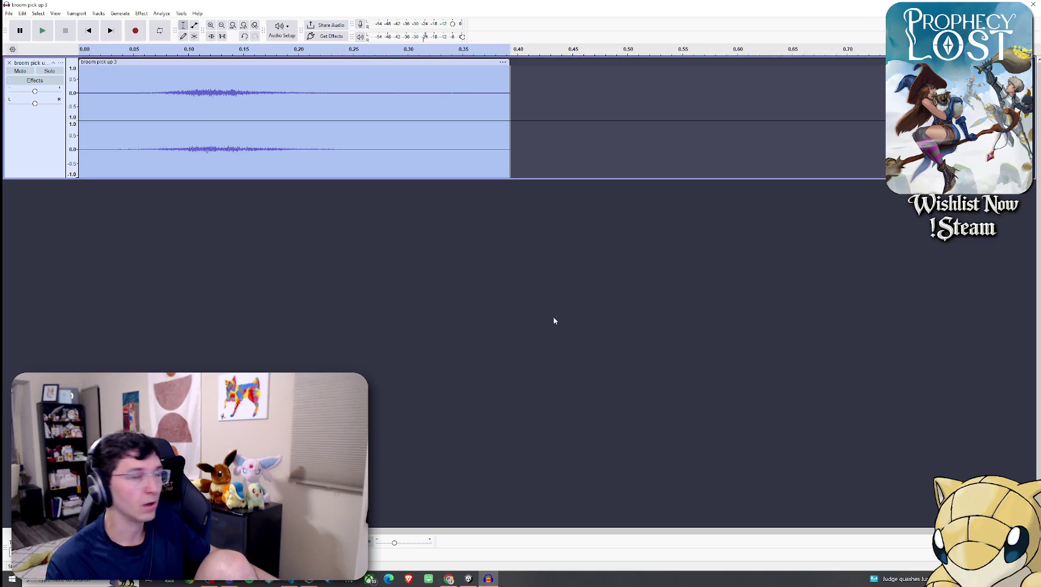
pyautogui.click(43, 33)
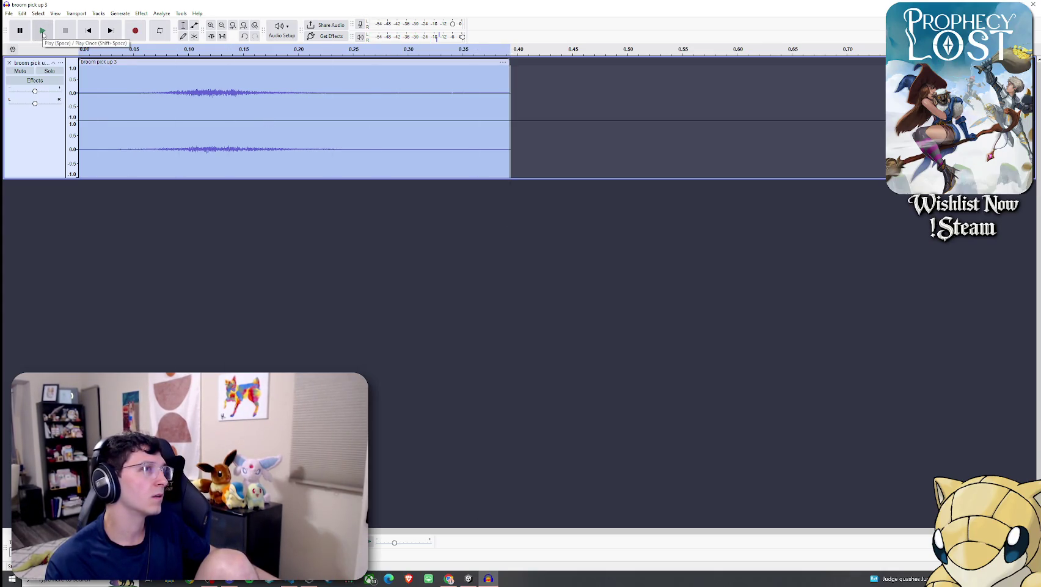
pyautogui.click(43, 30)
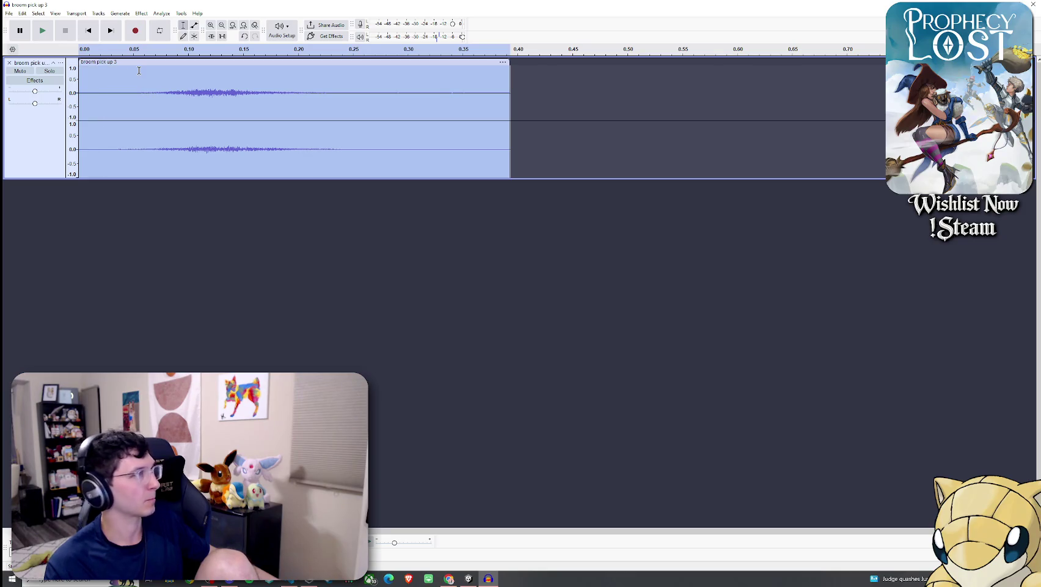
# Step: Start exporting the amplified clip via File > Export Audio
pyautogui.click(9, 13)
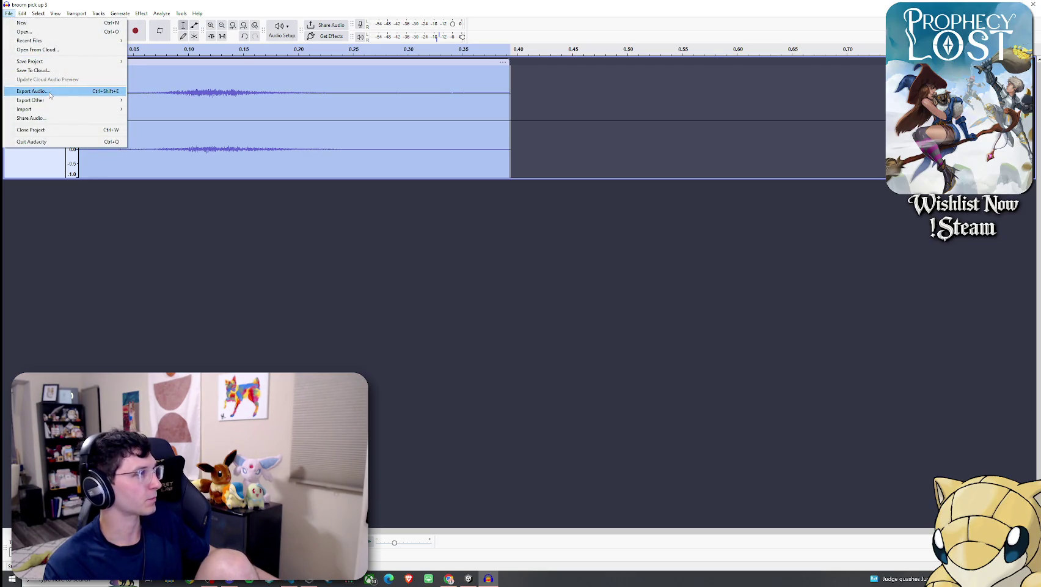
pyautogui.click(33, 91)
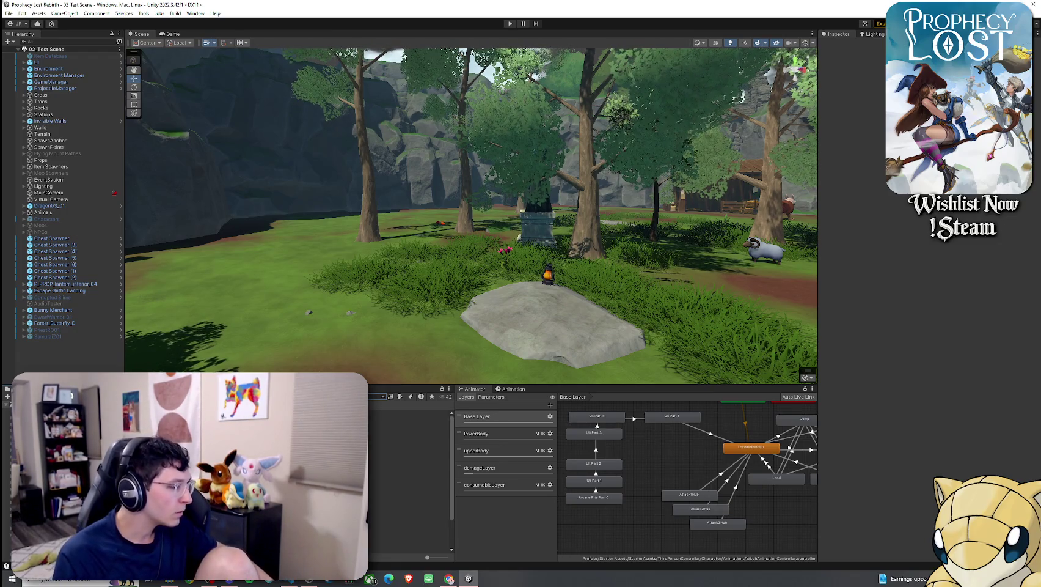
# Step: Compare Broom pick up 3 and Broom pick up 3 louder previews in the Inspector, then relaunch Audacity
pyautogui.click(415, 425)
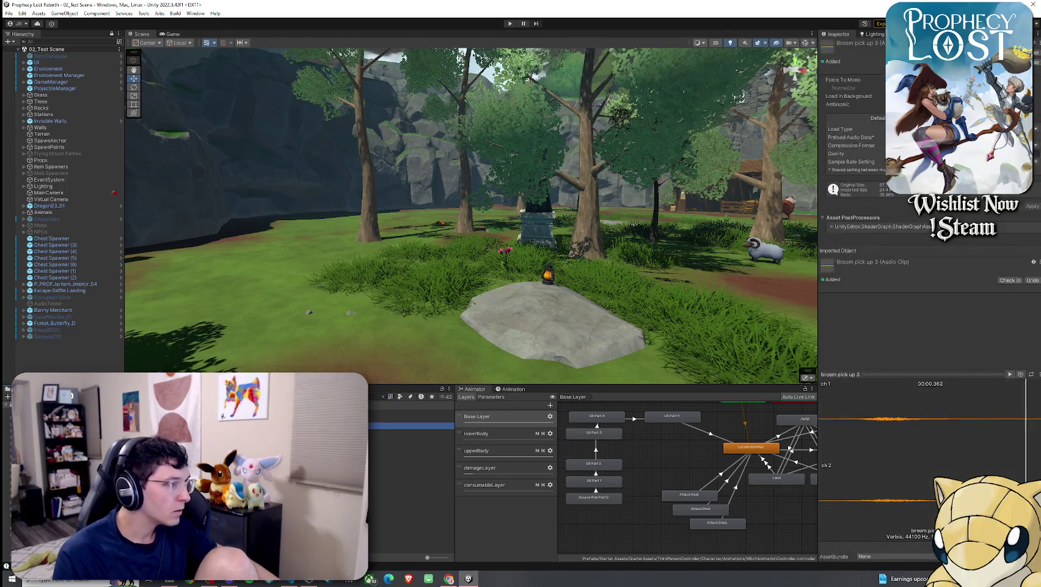
pyautogui.click(412, 413)
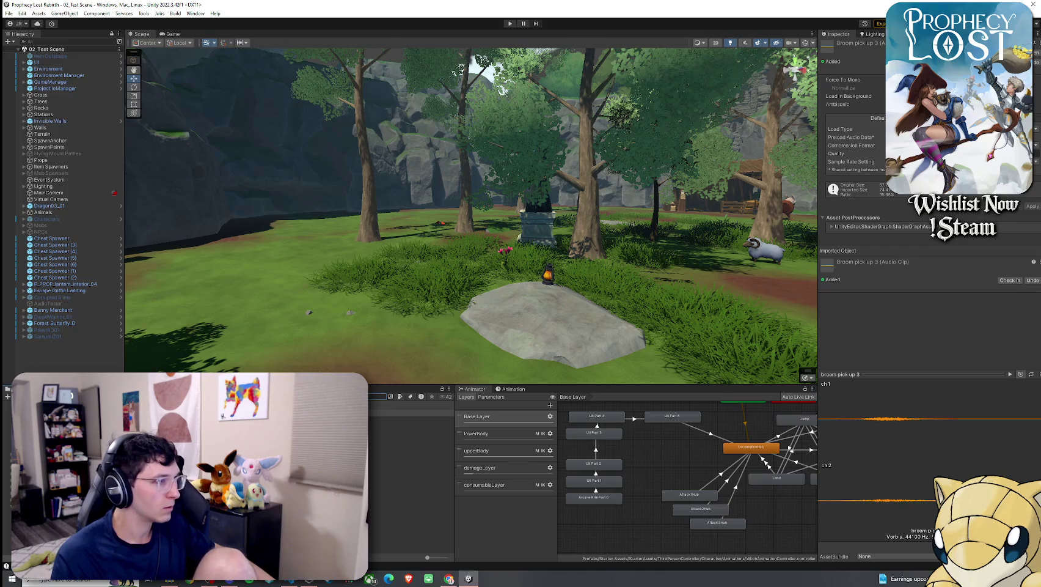
pyautogui.click(413, 417)
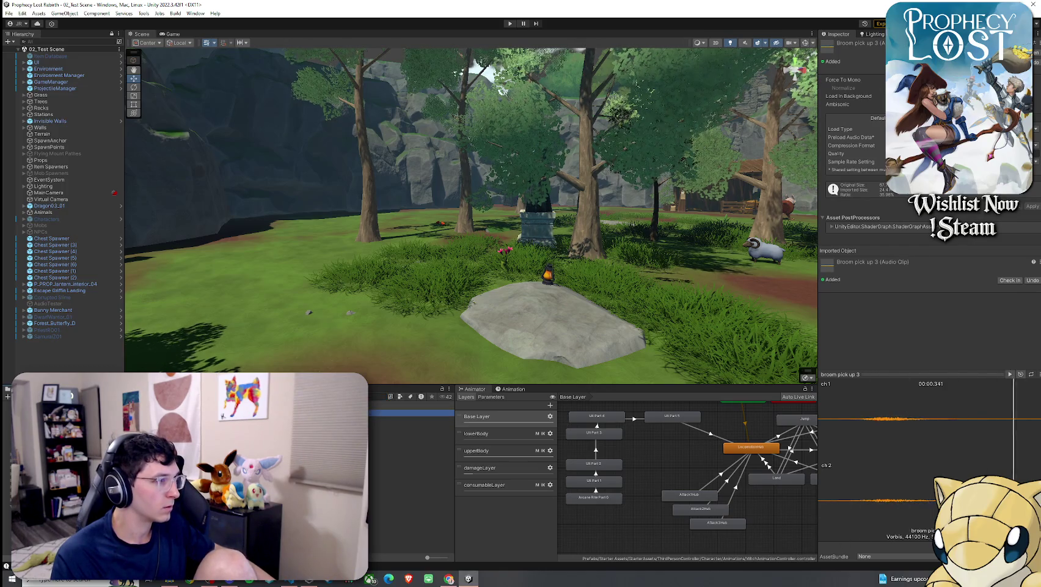
pyautogui.click(413, 417)
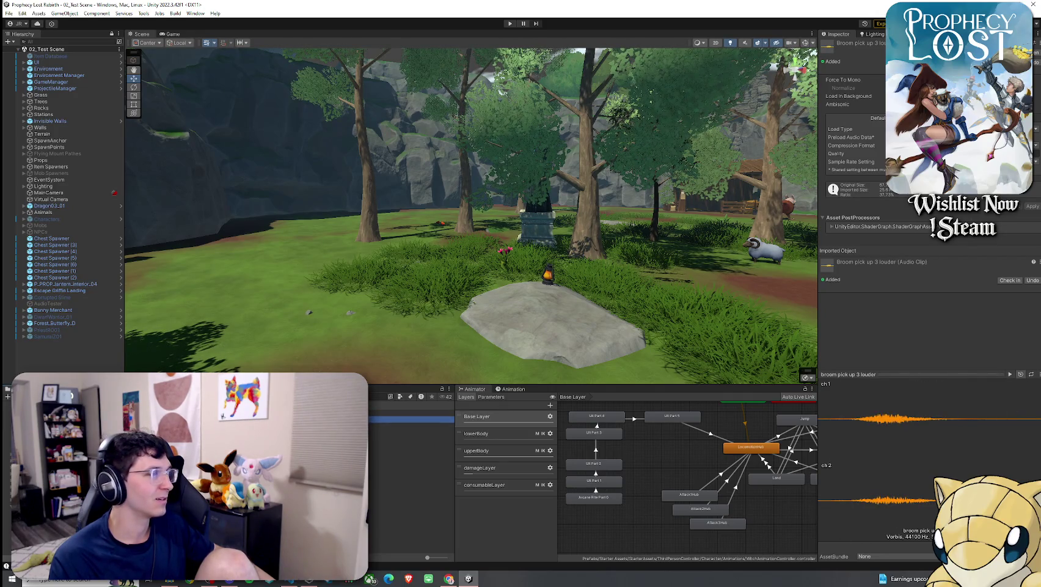
pyautogui.click(1011, 374)
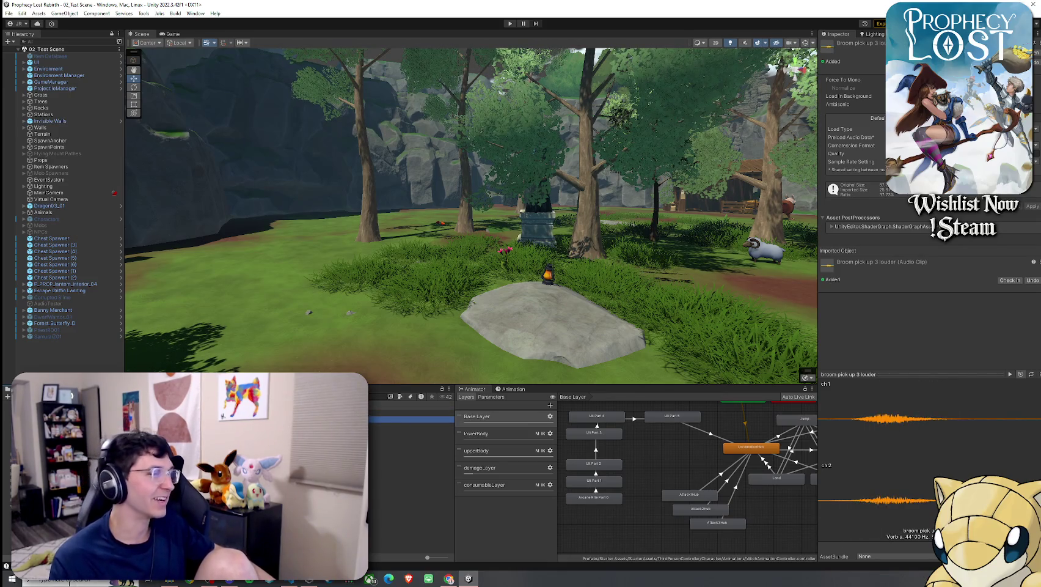
pyautogui.press('super')
pyautogui.press('Return')
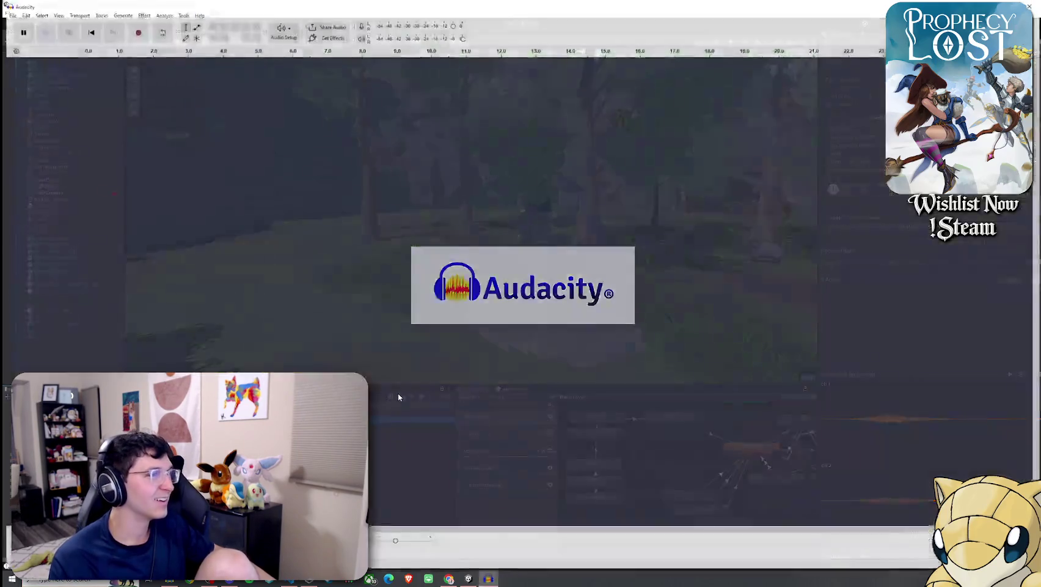
# Step: Reload broom pick up 3, amplify the whole track again and play it twice
pyautogui.click(9, 13)
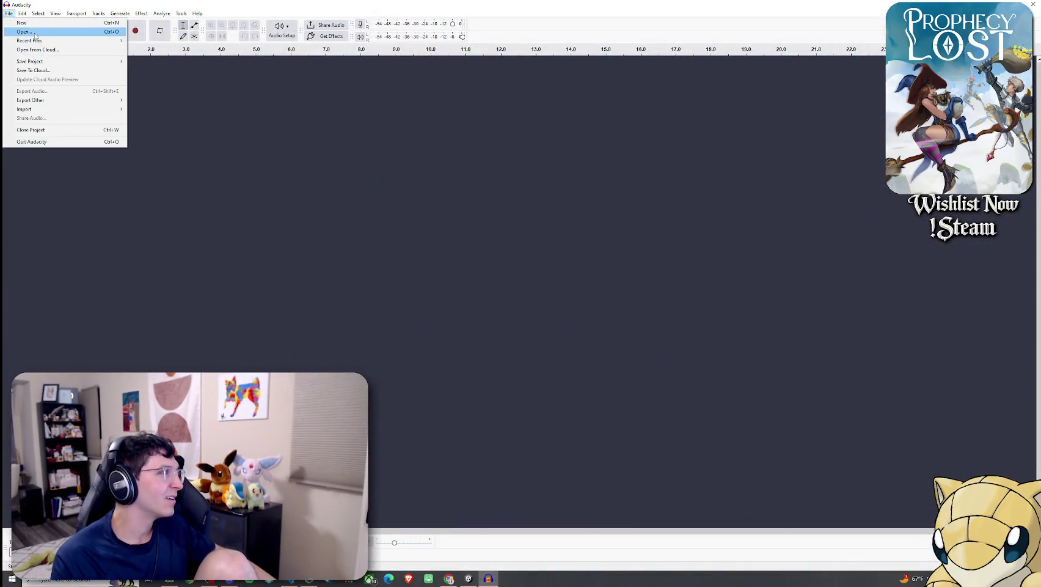
pyautogui.click(36, 34)
pyautogui.press('Escape')
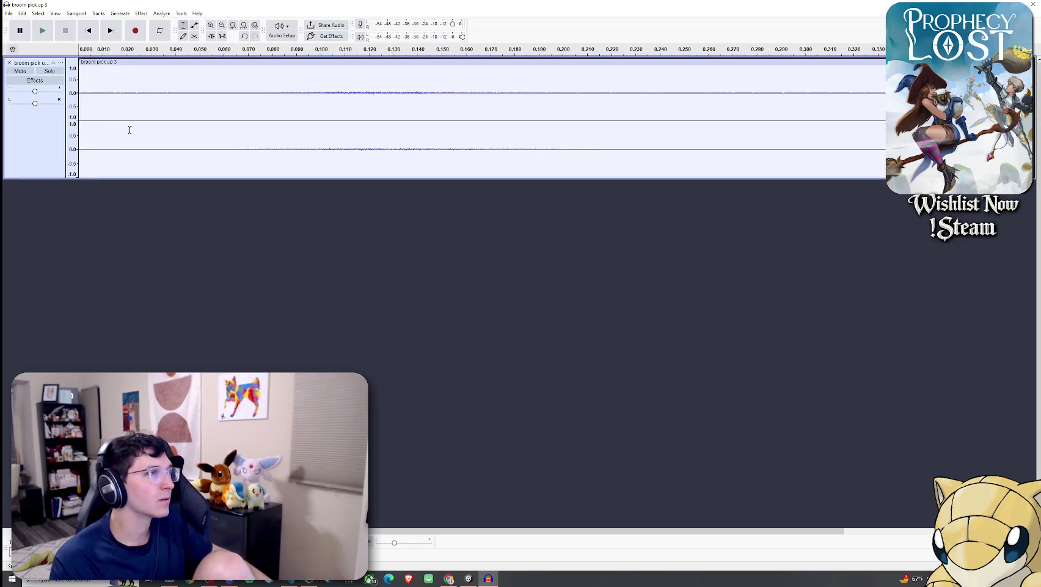
pyautogui.hotkey('ctrl', 'a')
pyautogui.click(141, 13)
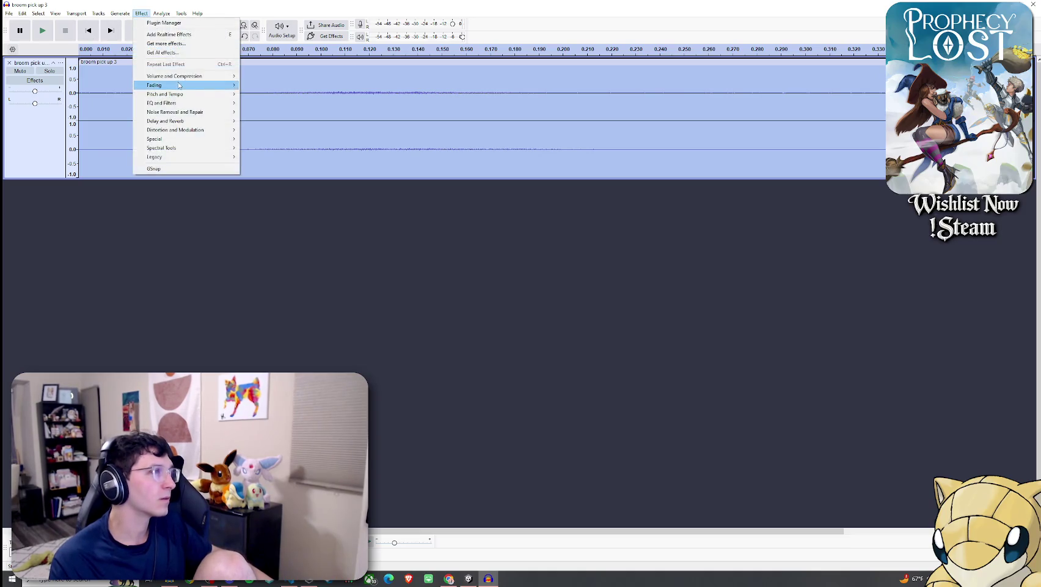
pyautogui.moveTo(183, 76)
pyautogui.click(262, 75)
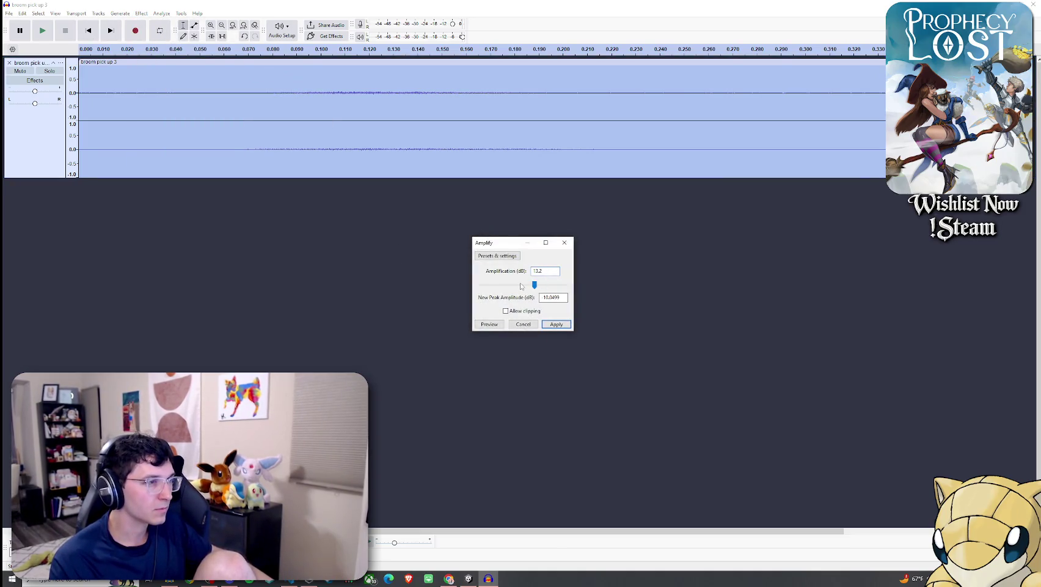
pyautogui.click(557, 324)
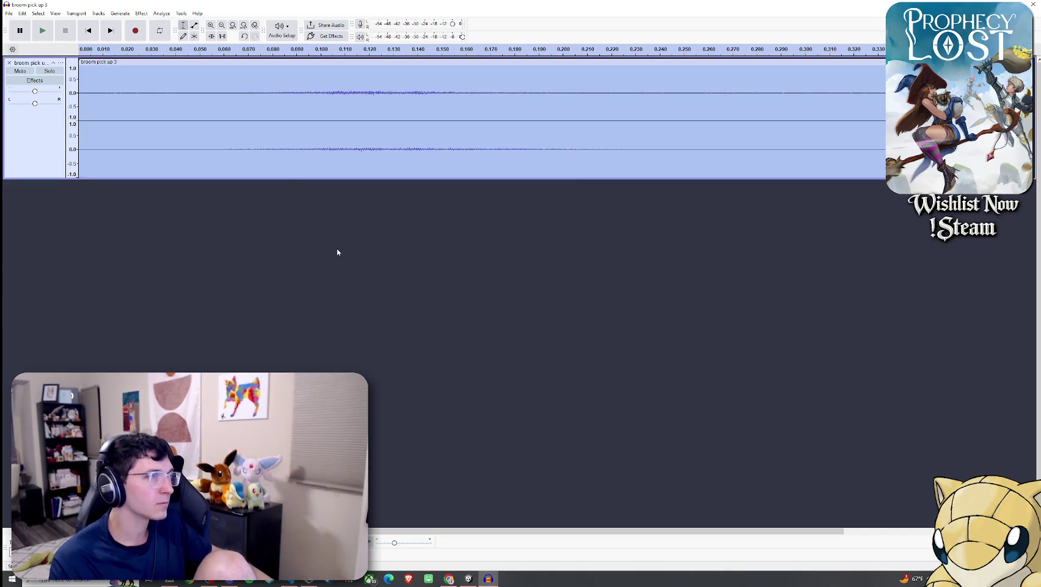
pyautogui.click(43, 31)
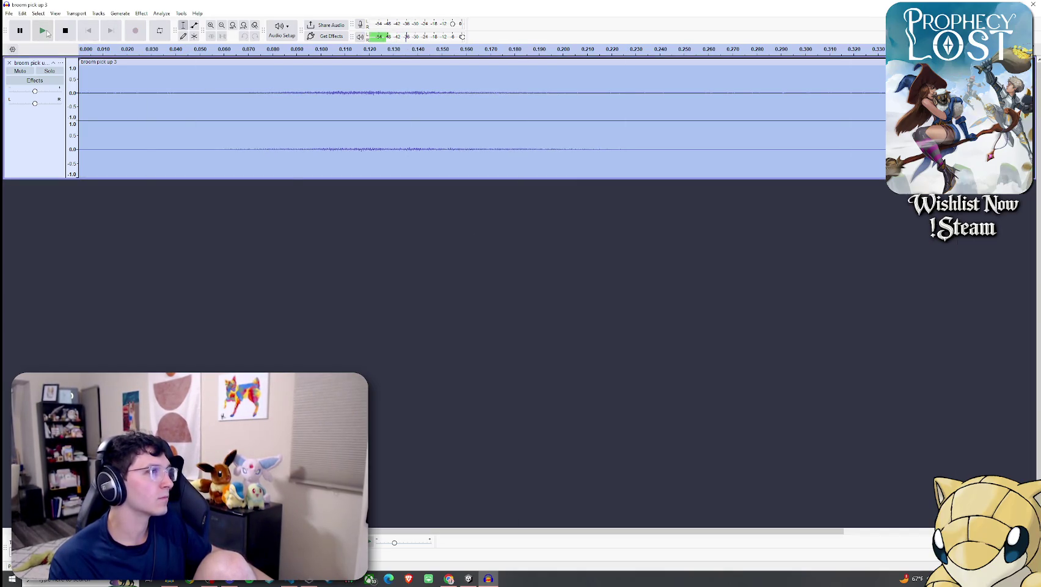
pyautogui.click(47, 33)
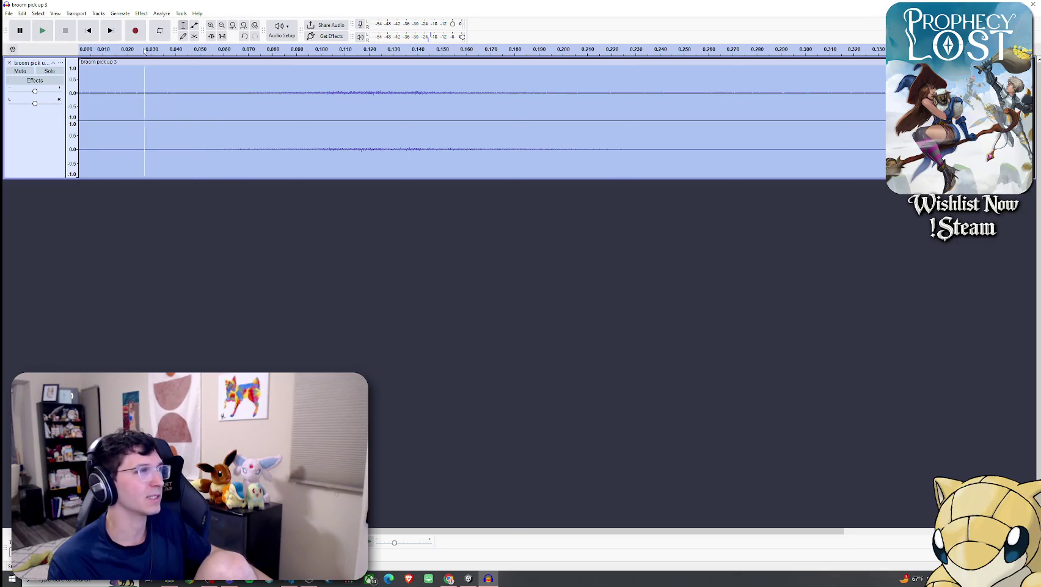
# Step: Deselect the track and undo everything back to an empty project
pyautogui.click(141, 13)
pyautogui.click(191, 206)
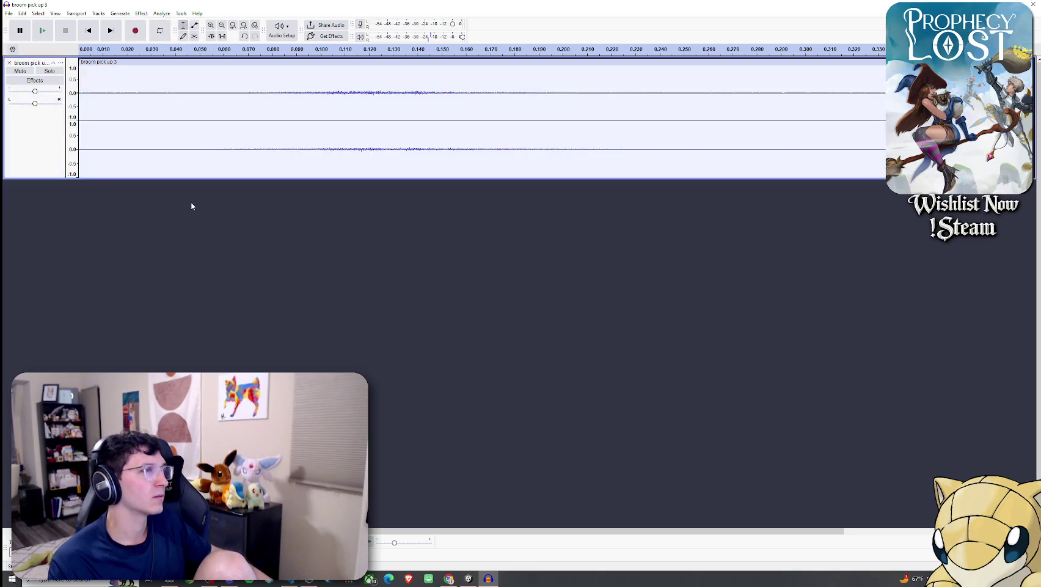
pyautogui.hotkey('ctrl', 'z')
pyautogui.hotkey('ctrl', 'z')
pyautogui.click(9, 13)
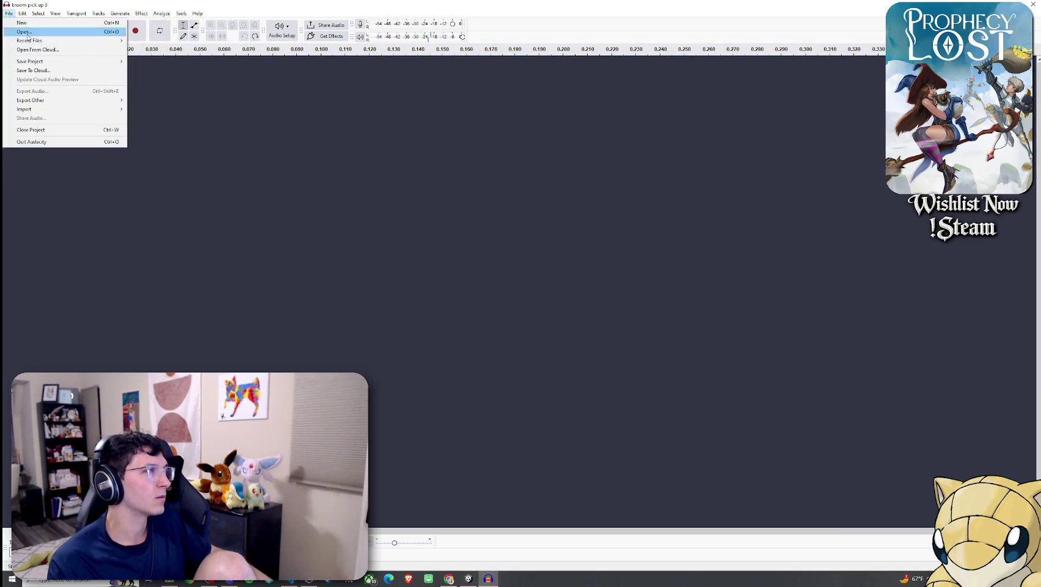
# Step: Reopen the broom pick up 3 audio file
pyautogui.click(37, 42)
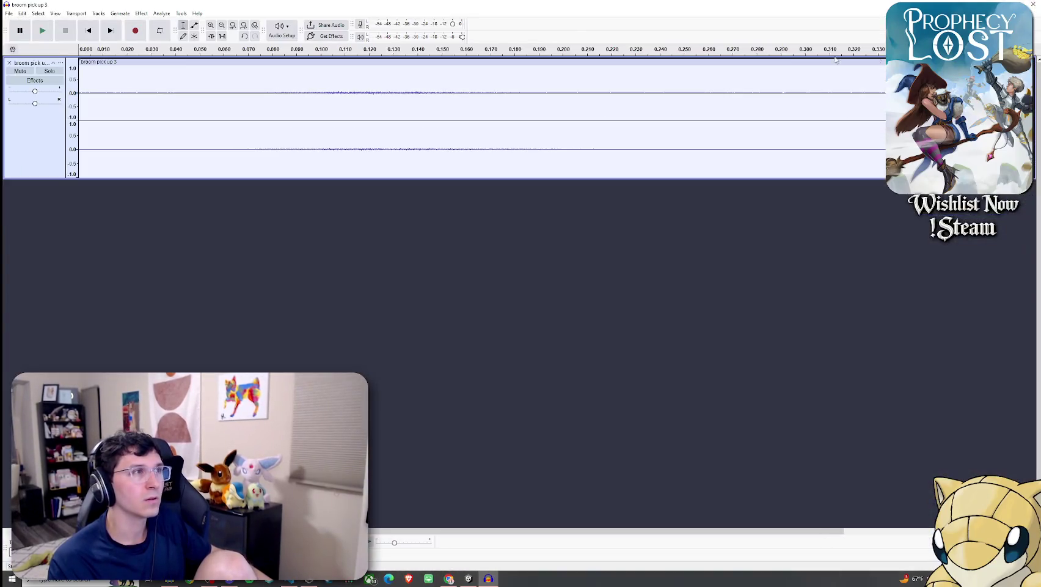
pyautogui.click(147, 14)
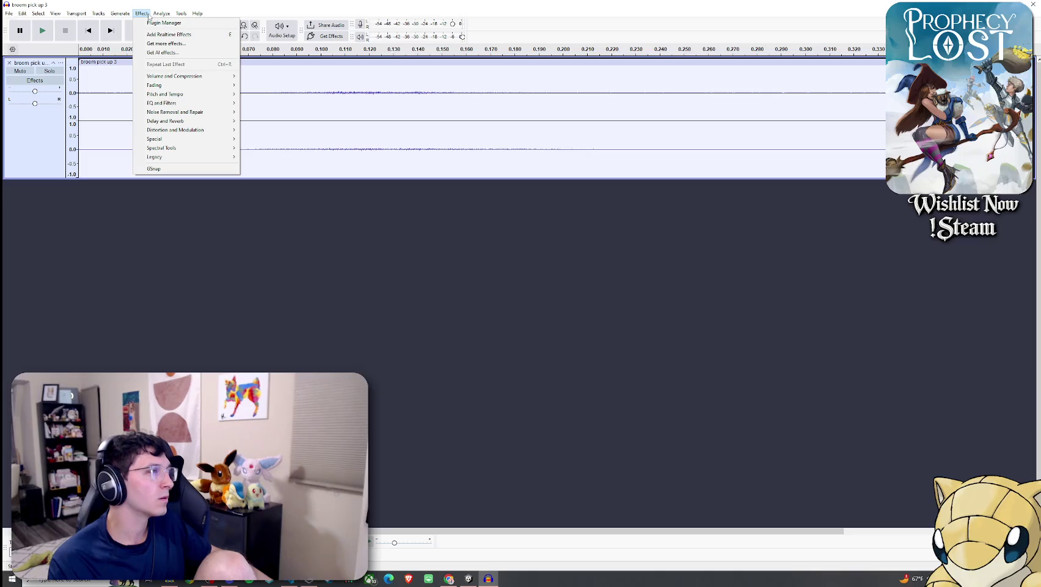
pyautogui.click(284, 194)
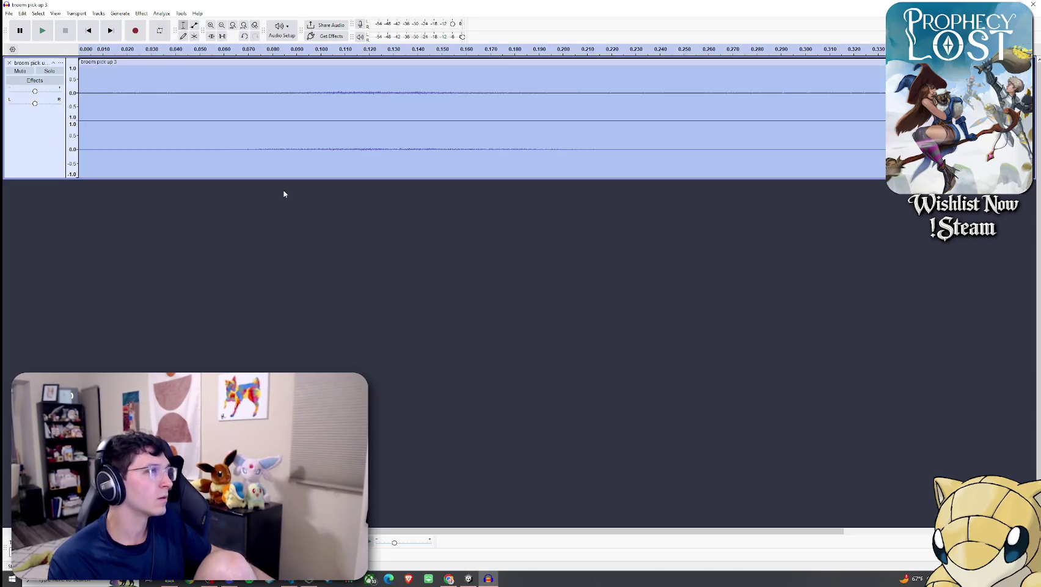
# Step: Amplify the clip by 15.3 dB, preview and apply it, then play it back
pyautogui.click(141, 13)
pyautogui.moveTo(183, 79)
pyautogui.click(262, 79)
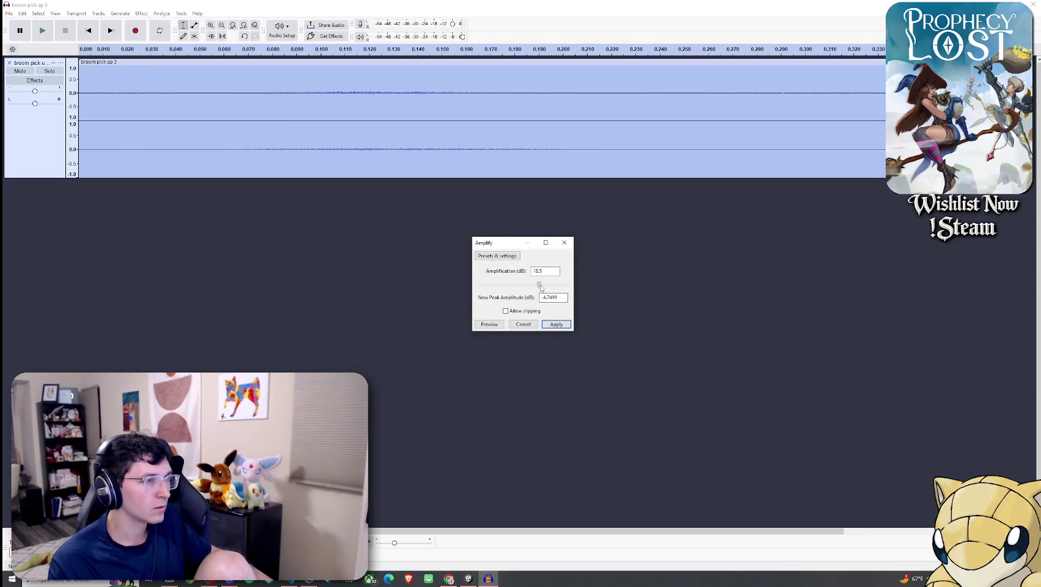
pyautogui.click(498, 324)
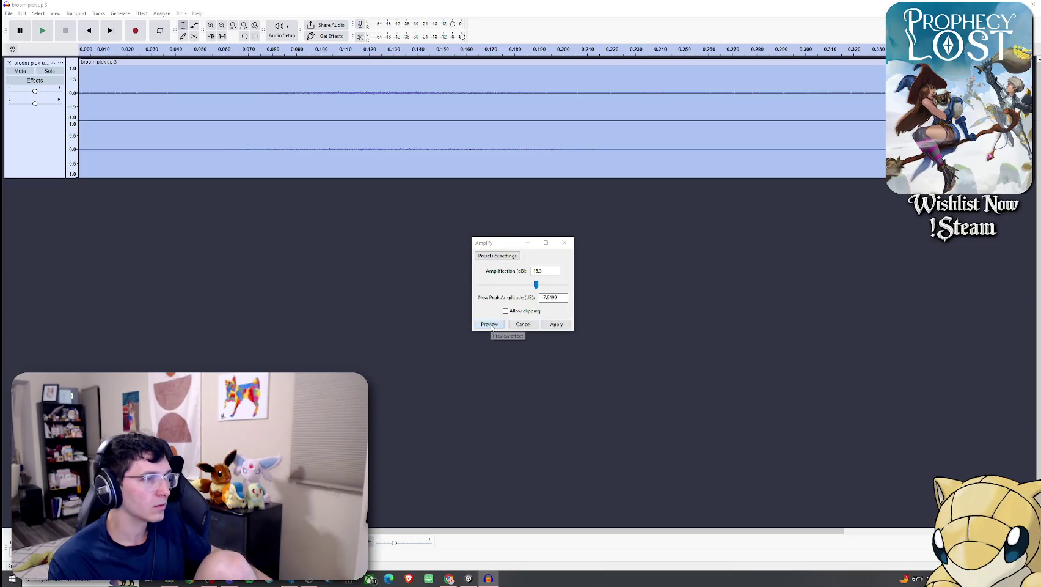
pyautogui.click(556, 325)
pyautogui.click(43, 31)
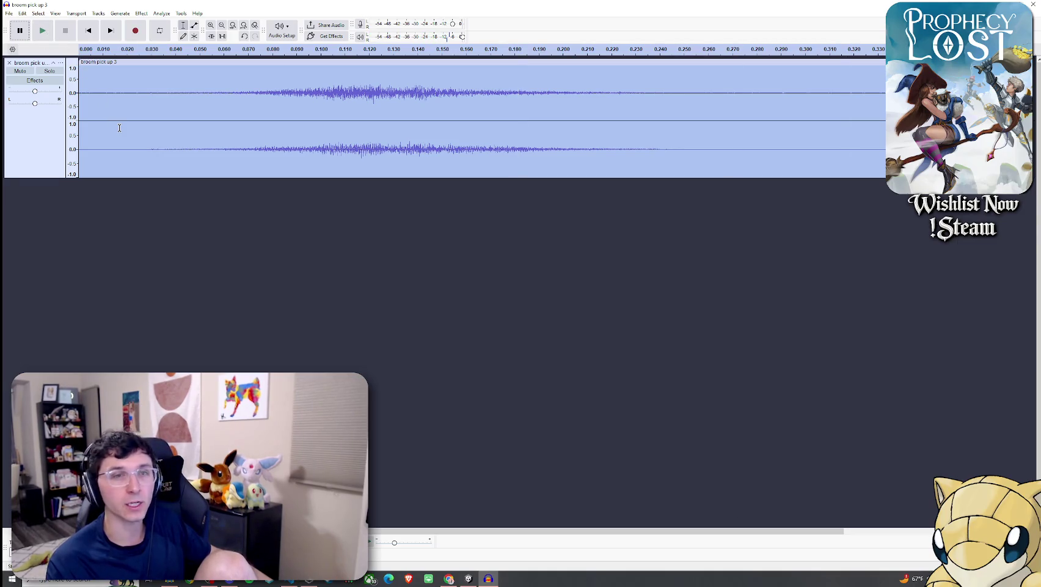
pyautogui.click(9, 13)
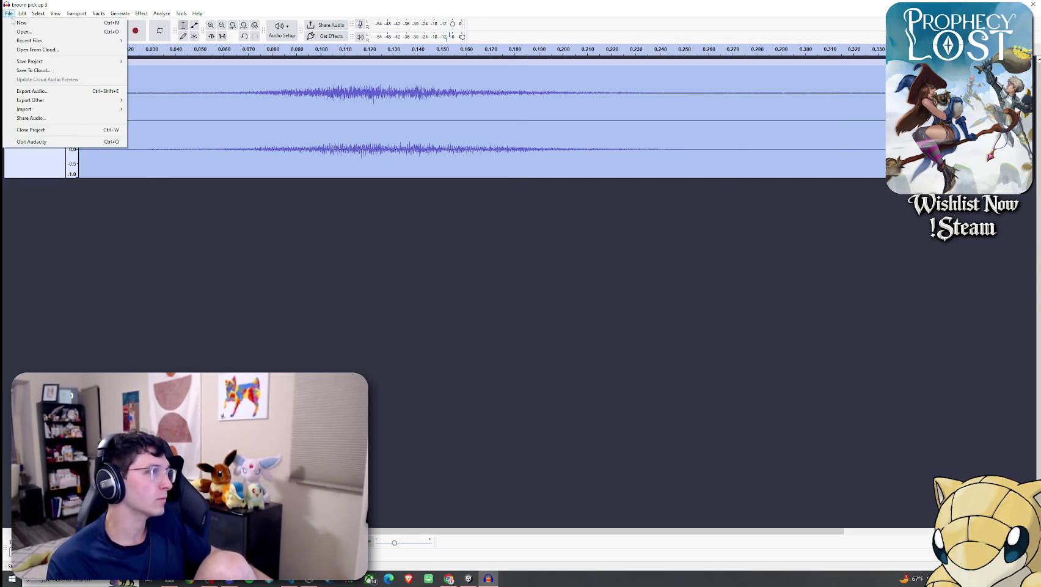
# Step: Export the amplified clip from Audacity as 'broom pick up 3 loudest' into the Unity project
pyautogui.click(56, 92)
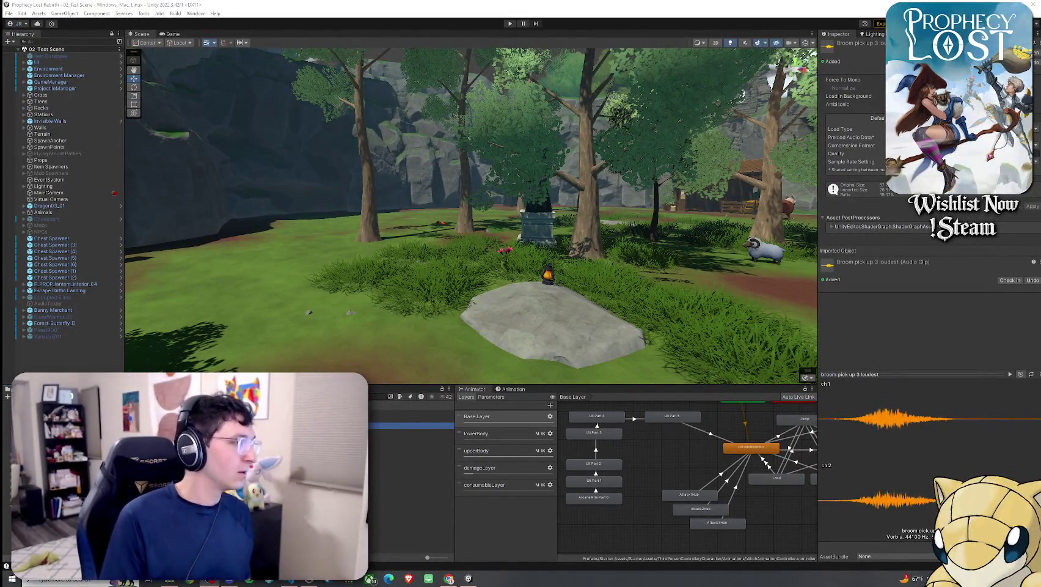
pyautogui.click(376, 396)
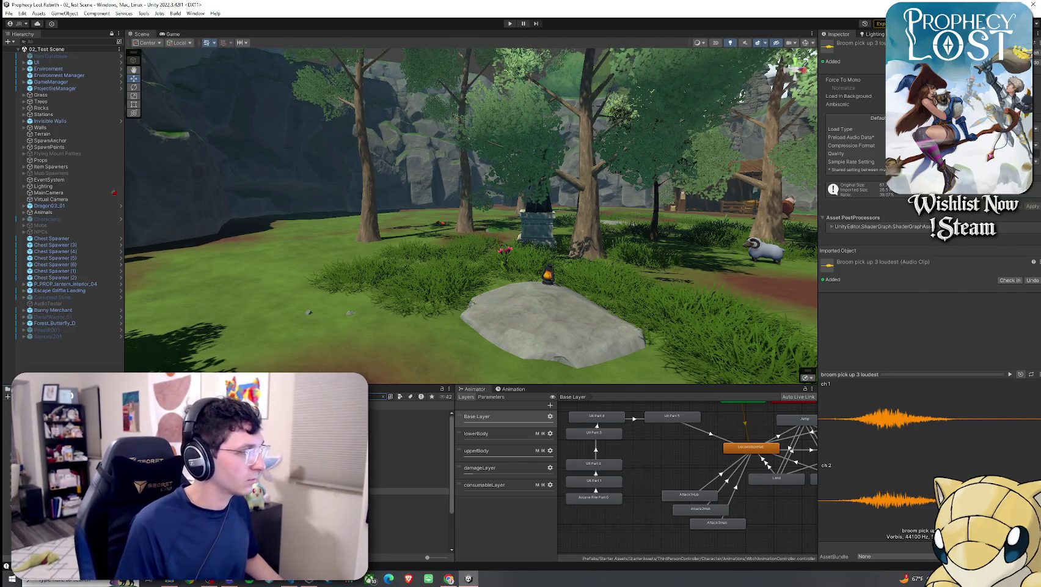
# Step: Assign 'broom pick up 3 loudest' as the broom item's Equip Sound clip and save the project
pyautogui.click(404, 420)
pyautogui.scroll(-3, 913, 383)
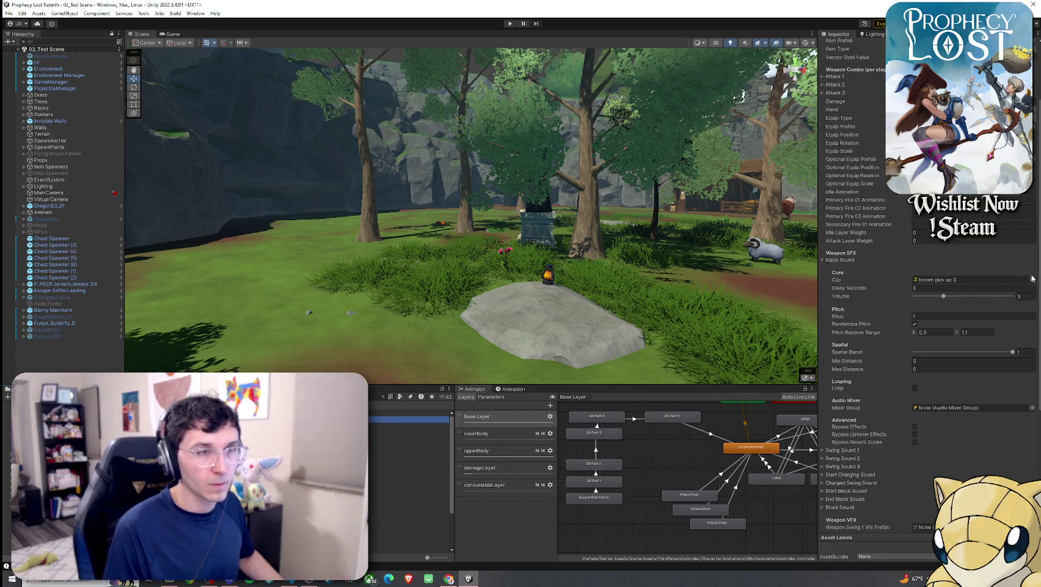
pyautogui.click(1032, 279)
pyautogui.write('broom loudest')
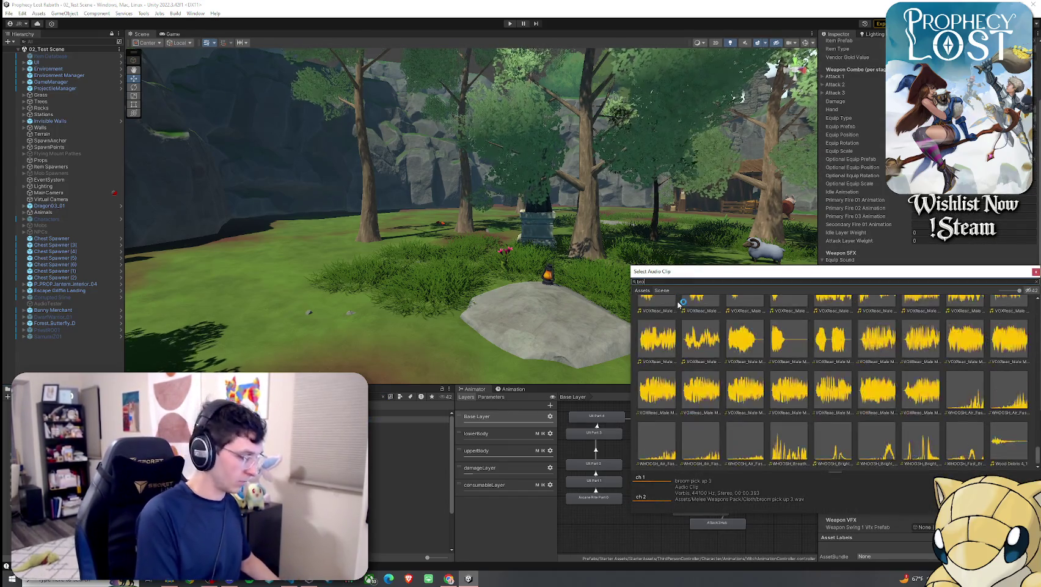
pyautogui.click(723, 340)
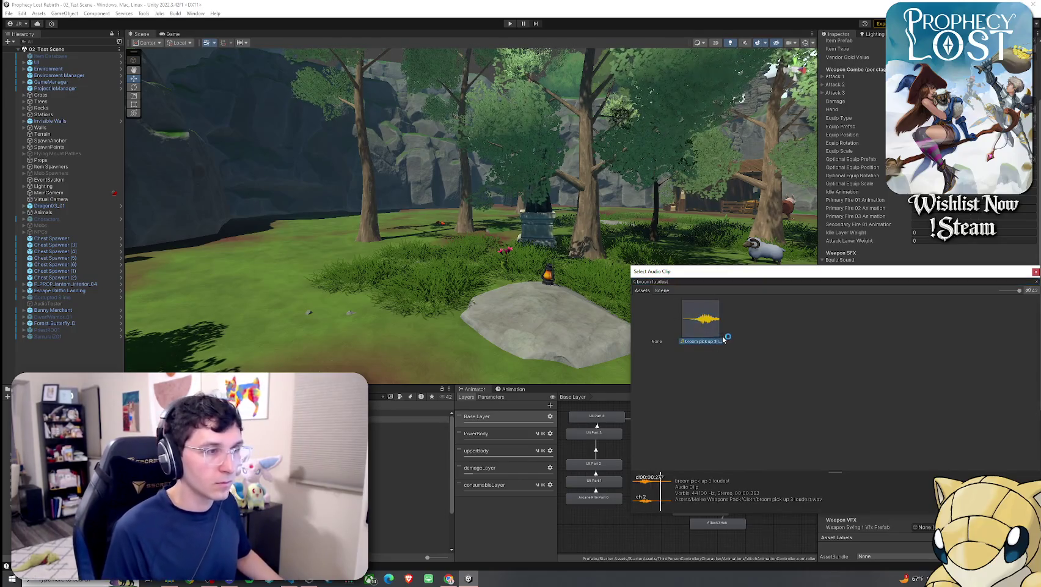
pyautogui.doubleClick(702, 328)
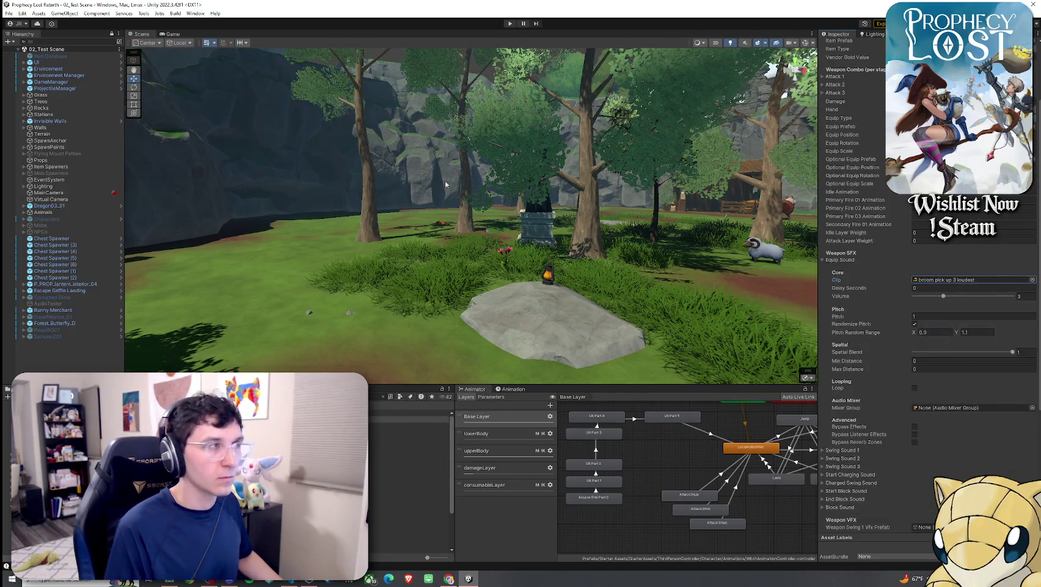
pyautogui.click(9, 13)
pyautogui.click(25, 52)
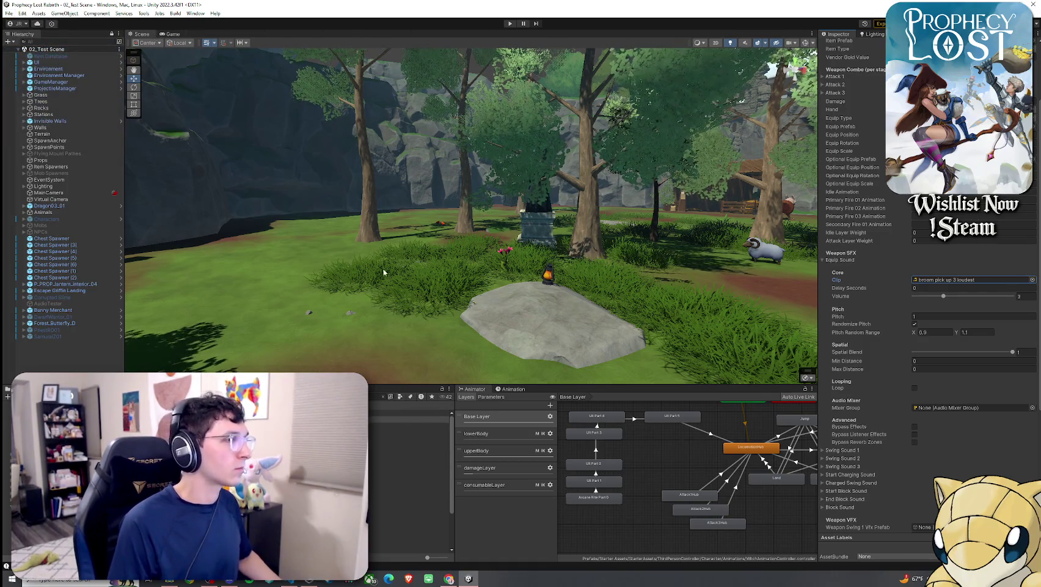
# Step: Select all child Item Spawners under Item Spawners and deactivate them together
pyautogui.click(21, 167)
pyautogui.click(23, 167)
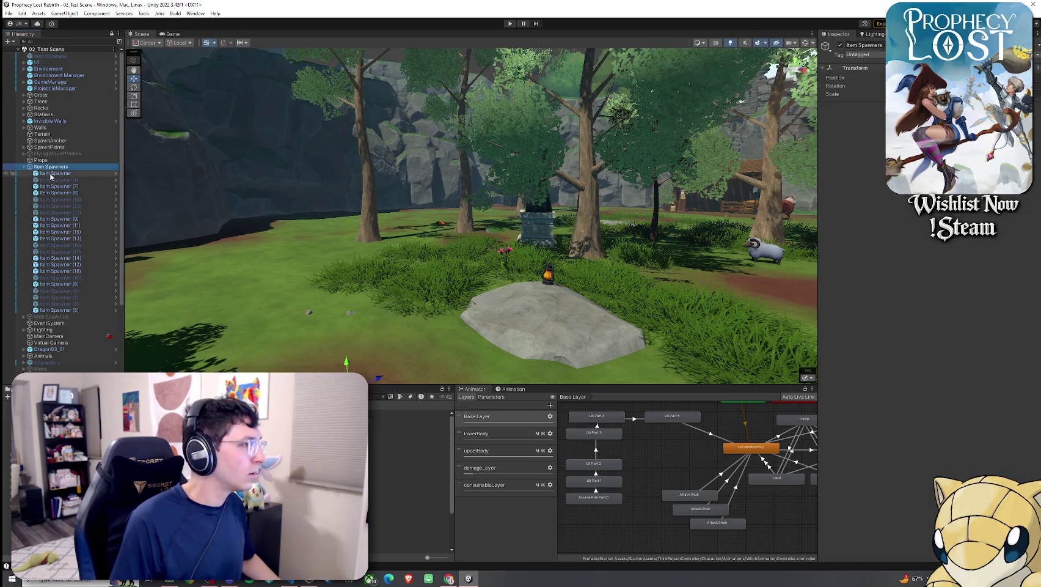
pyautogui.click(56, 310)
pyautogui.keyDown('shift'); pyautogui.click(55, 173); pyautogui.keyUp('shift')
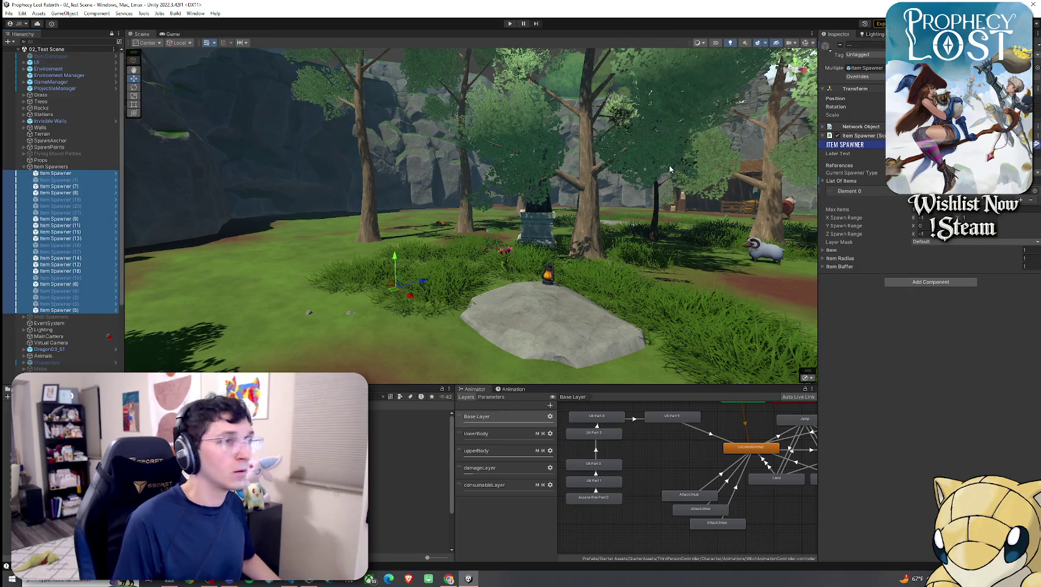
pyautogui.click(841, 45)
# Step: Check individual spawners such as Item Spawner (19), (17), (4) and (6), then save 02_Test Scene
pyautogui.click(55, 174)
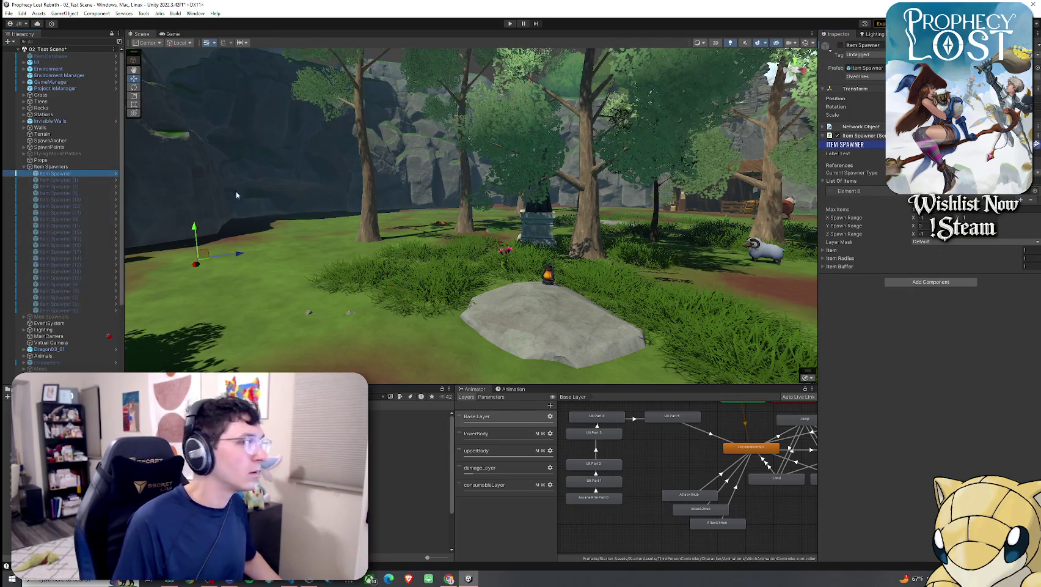
pyautogui.press('Down')
pyautogui.press('Down')
pyautogui.press('Down')
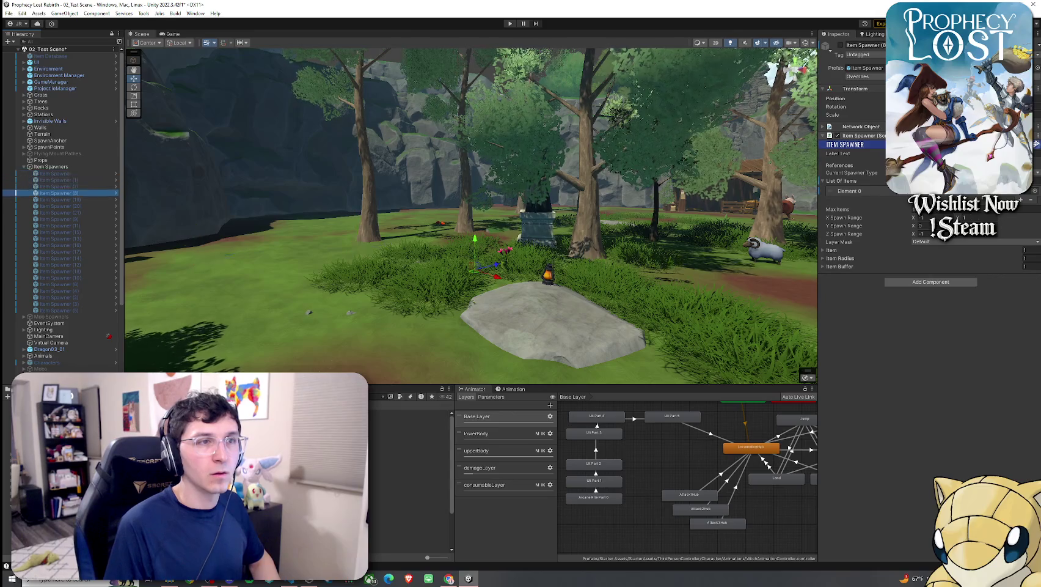
pyautogui.press('Down')
pyautogui.press('Down')
pyautogui.press('Down')
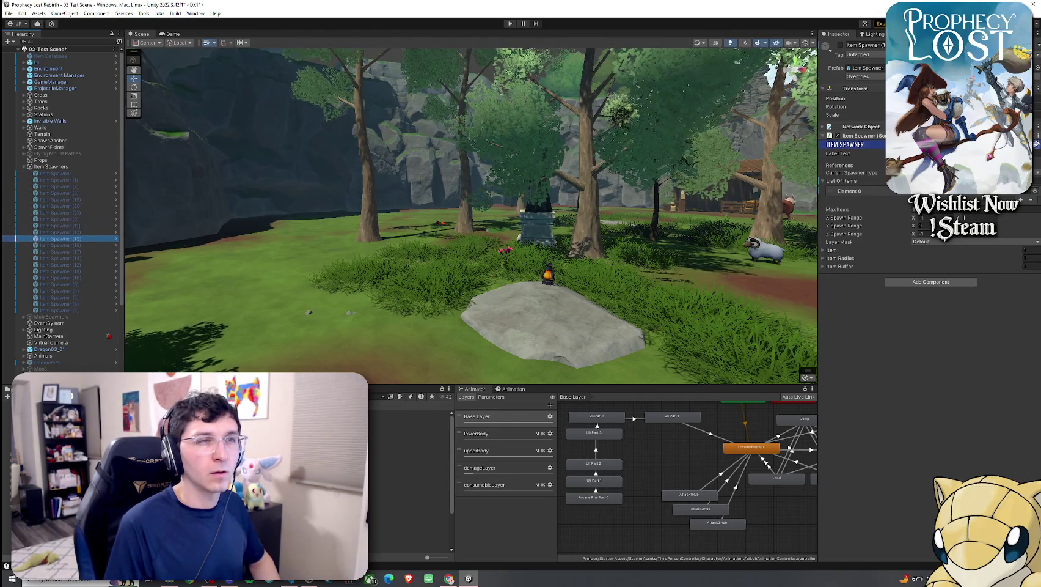
pyautogui.press('Down')
pyautogui.press('Down')
pyautogui.press('Down')
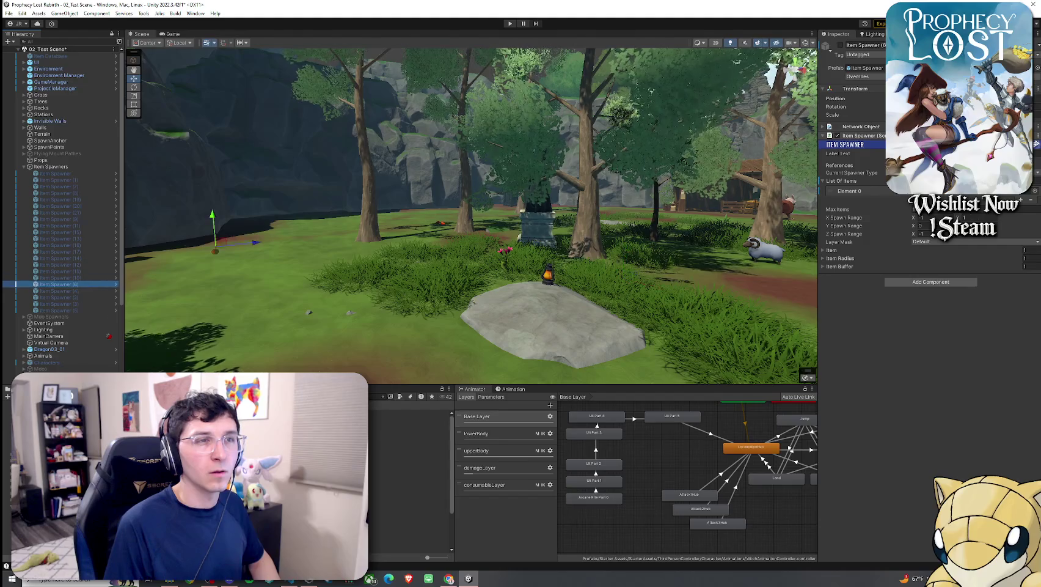
pyautogui.press('Up')
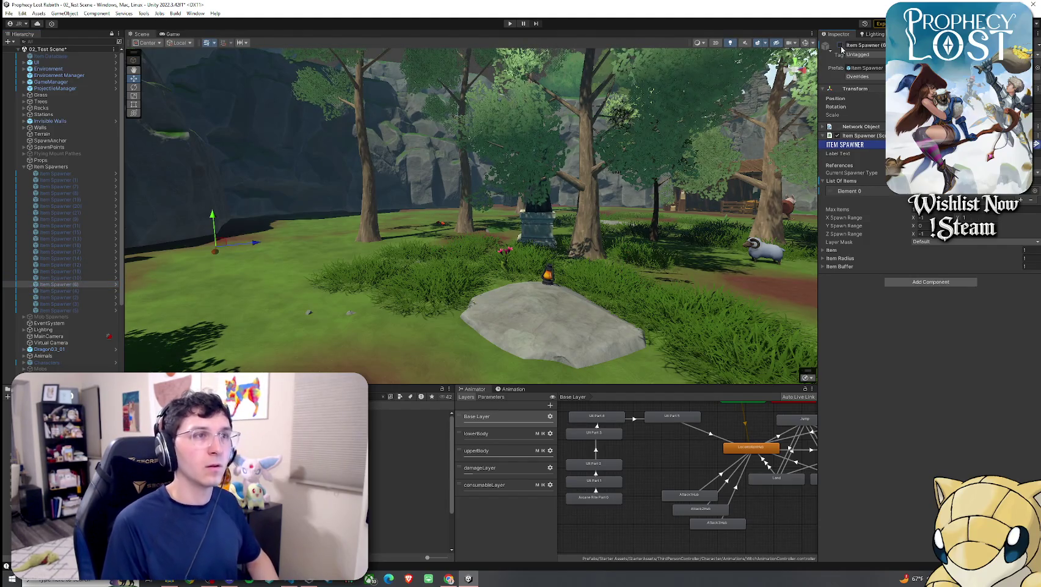
pyautogui.click(9, 13)
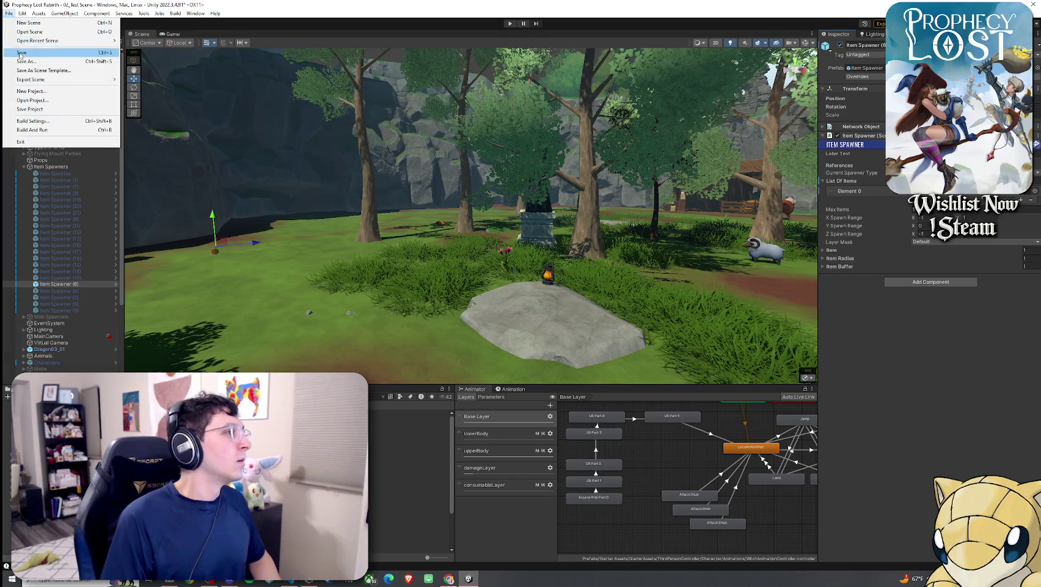
pyautogui.click(24, 53)
pyautogui.click(162, 34)
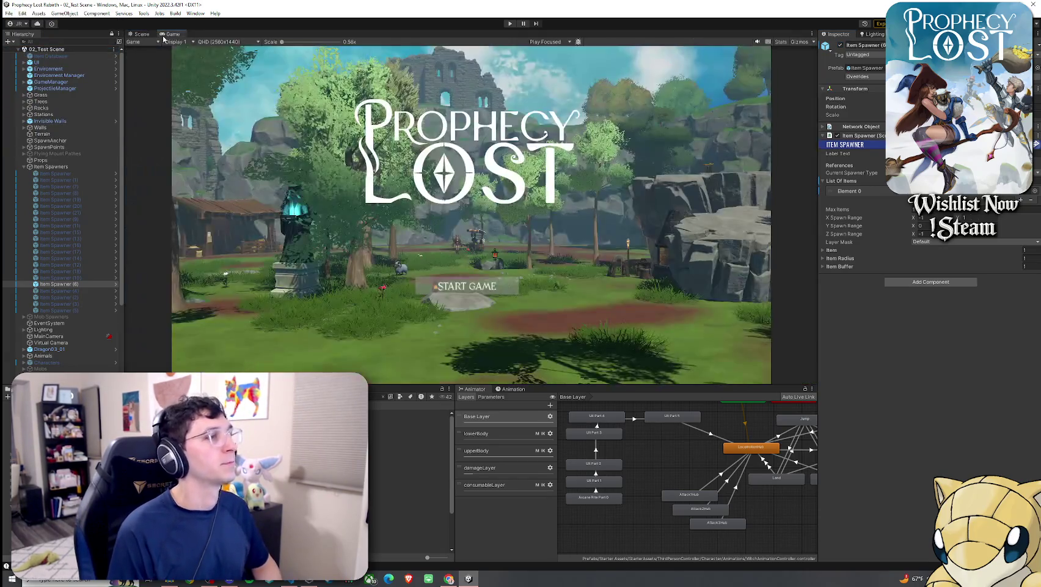
# Step: Save, enter play mode, and start a match from the world map into the test scene
pyautogui.click(9, 13)
pyautogui.click(25, 53)
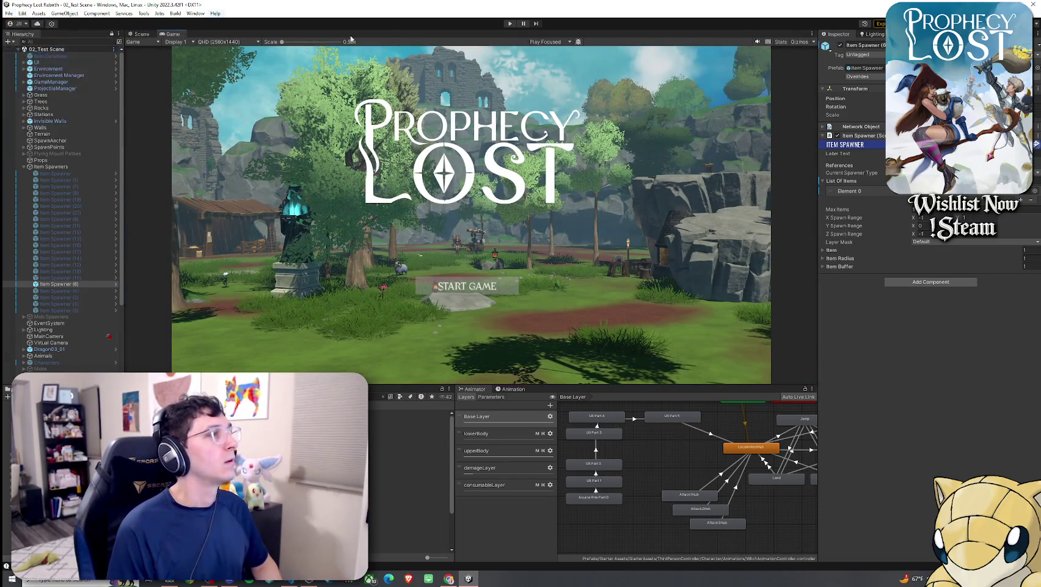
pyautogui.click(511, 24)
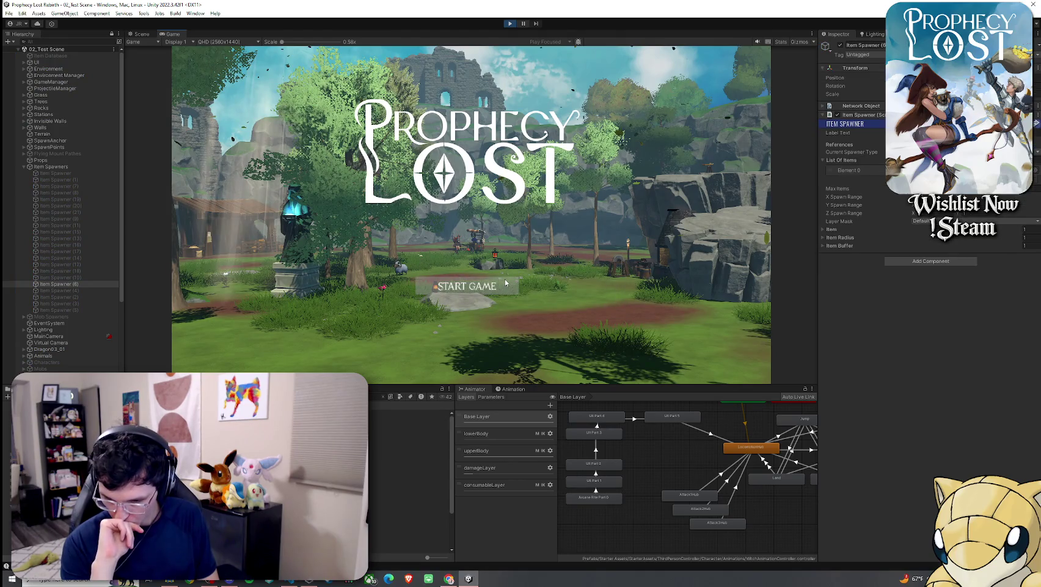
pyautogui.click(505, 284)
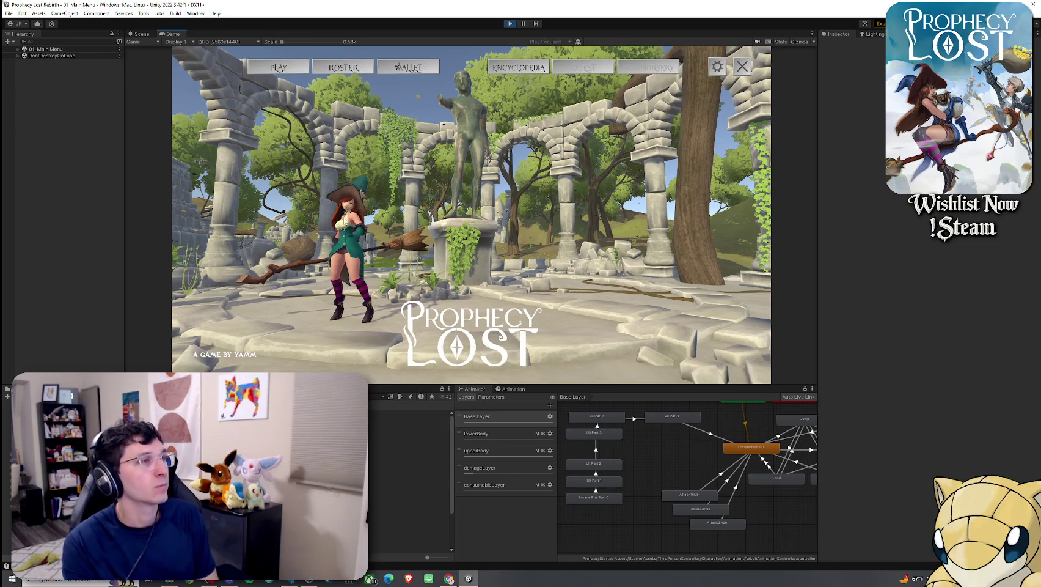
pyautogui.click(494, 217)
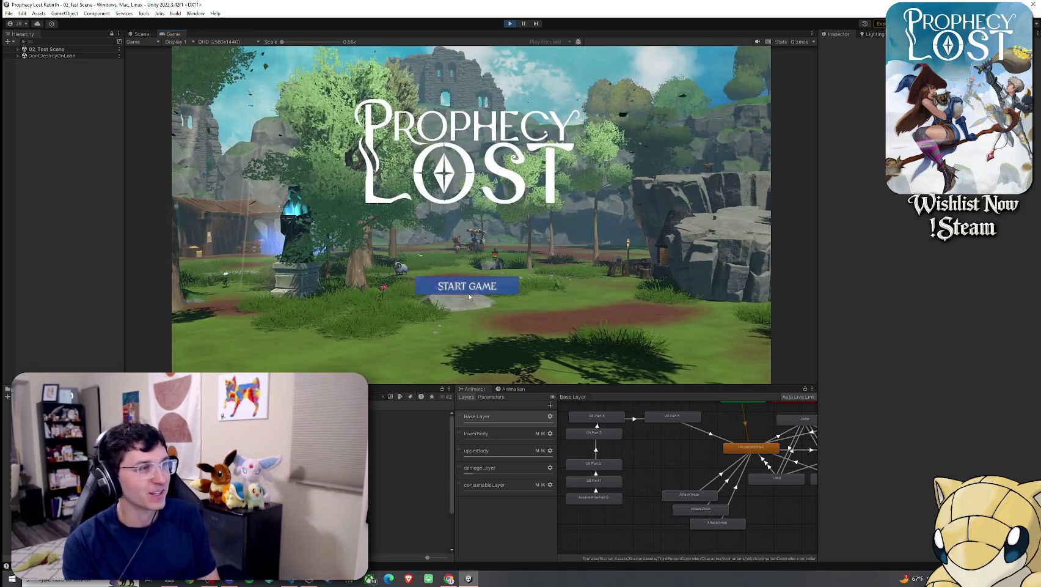
pyautogui.click(489, 287)
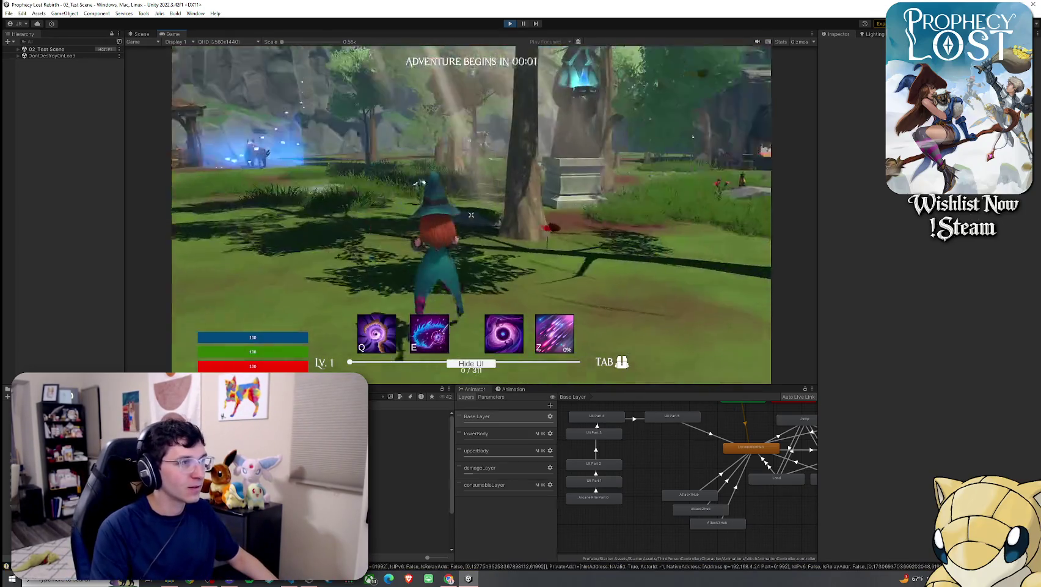
# Step: Equip the broom from the witch's inventory in game and show 1_Broom Equip Item's weapon settings
pyautogui.press('w')
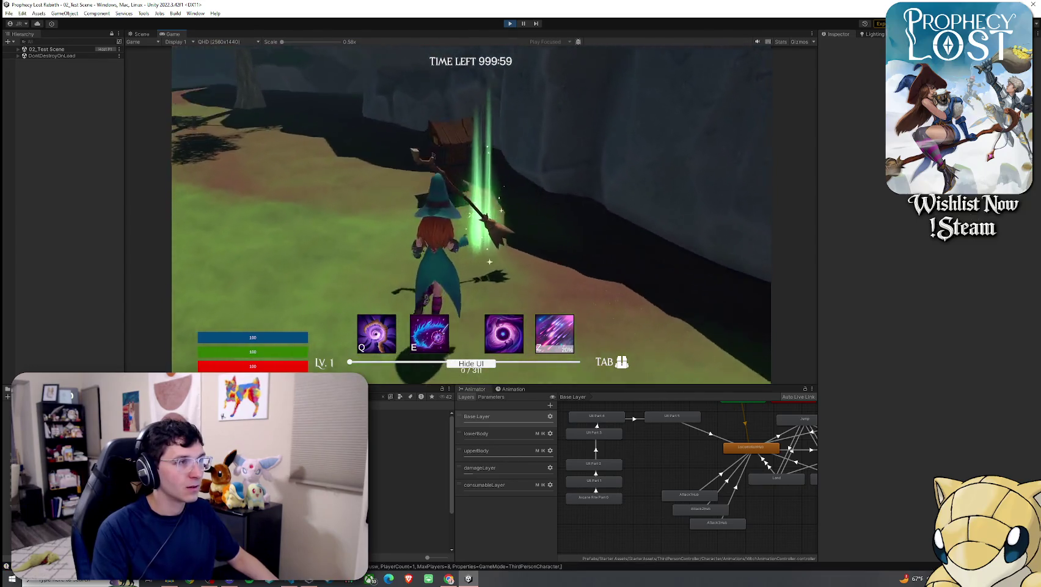
pyautogui.press('Tab')
pyautogui.press('Tab')
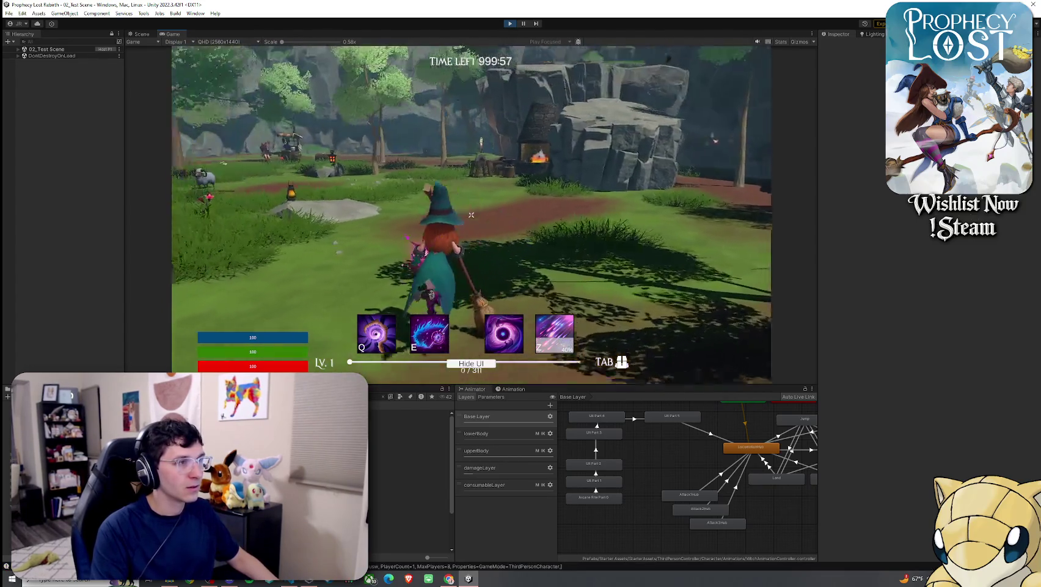
pyautogui.press('Tab')
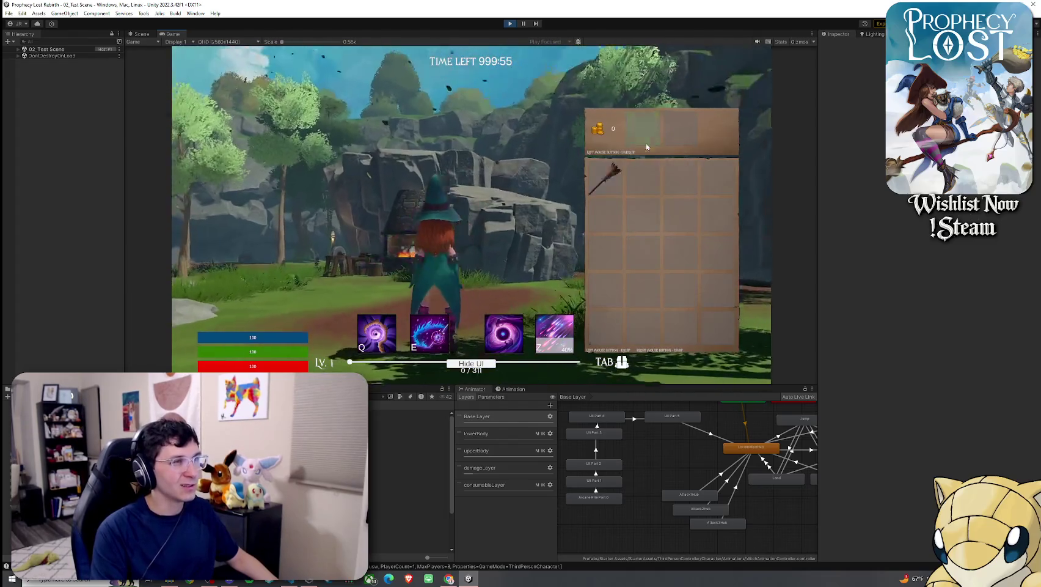
pyautogui.press('Tab')
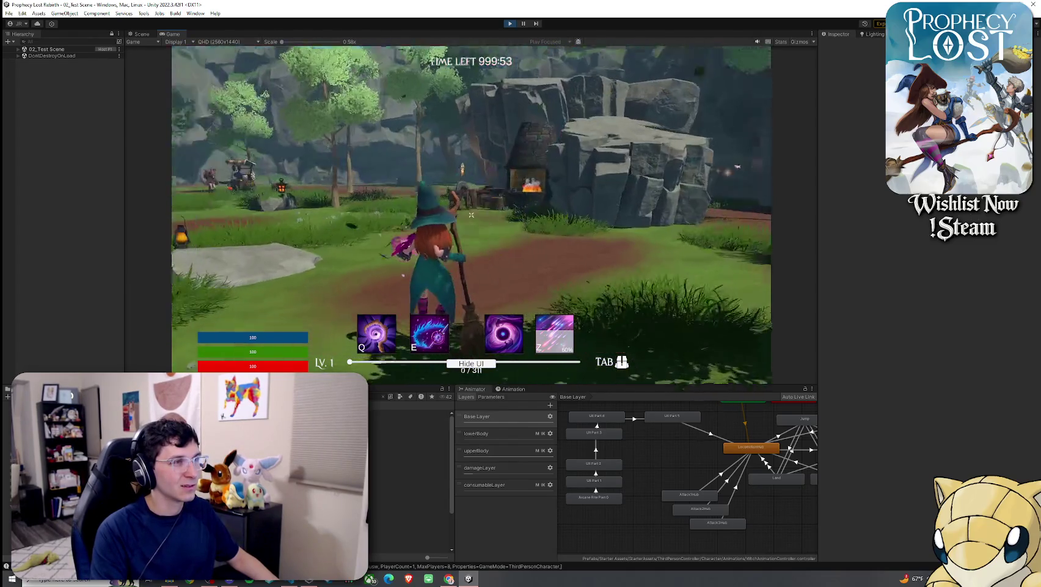
pyautogui.press('Tab')
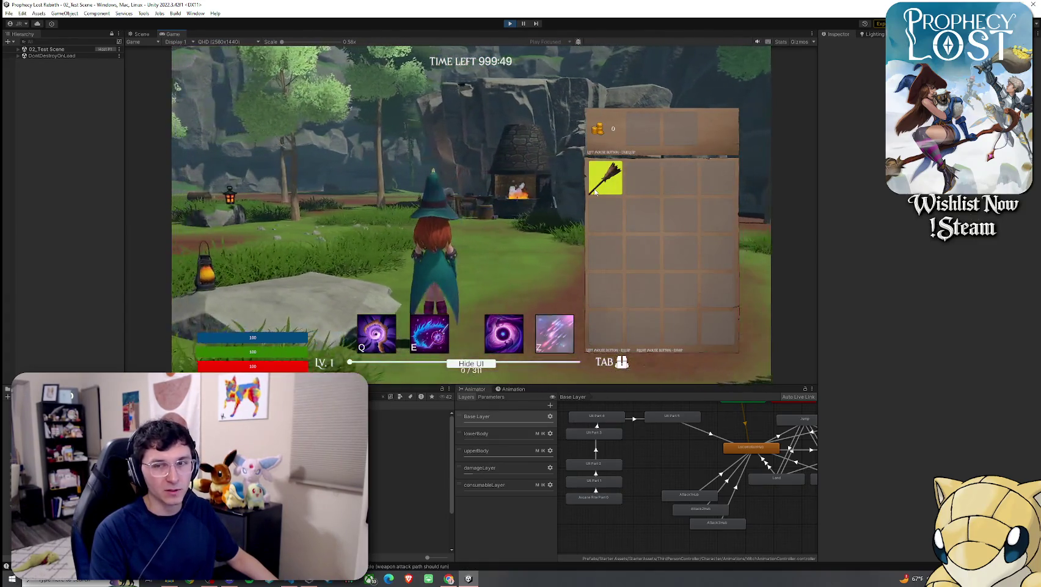
pyautogui.click(596, 191)
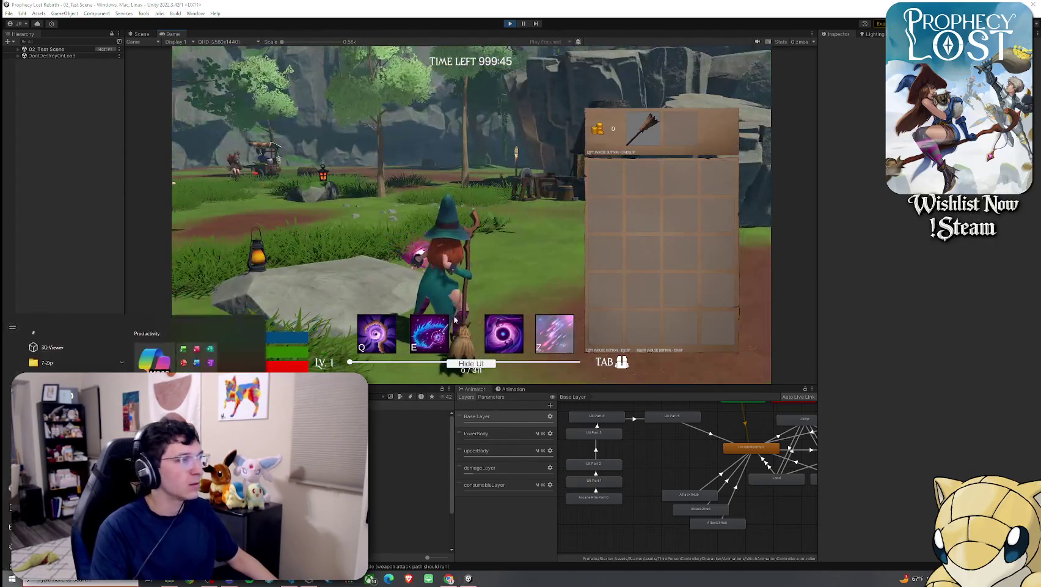
pyautogui.click(409, 419)
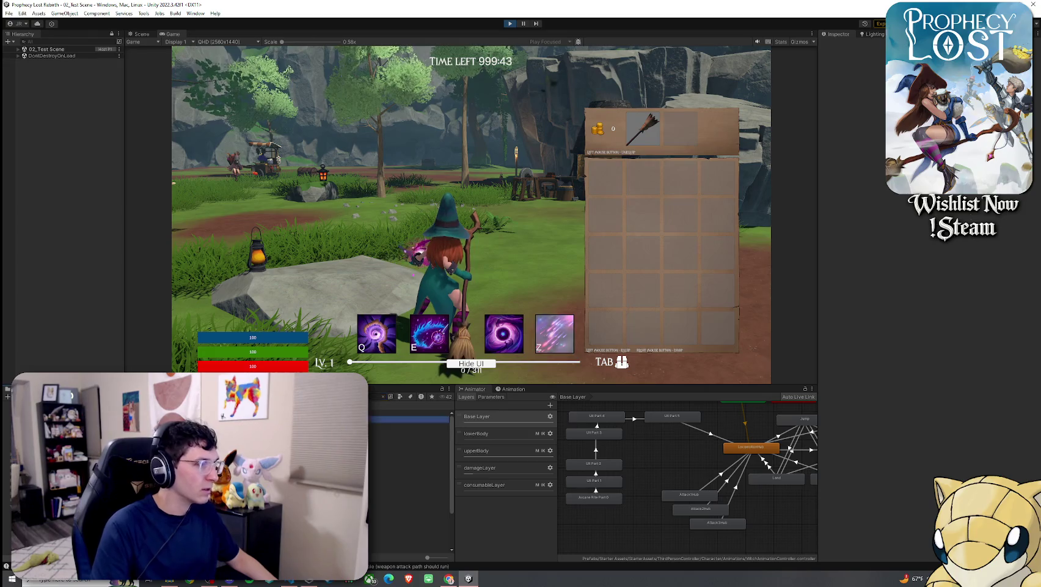
pyautogui.scroll(-5, 925, 347)
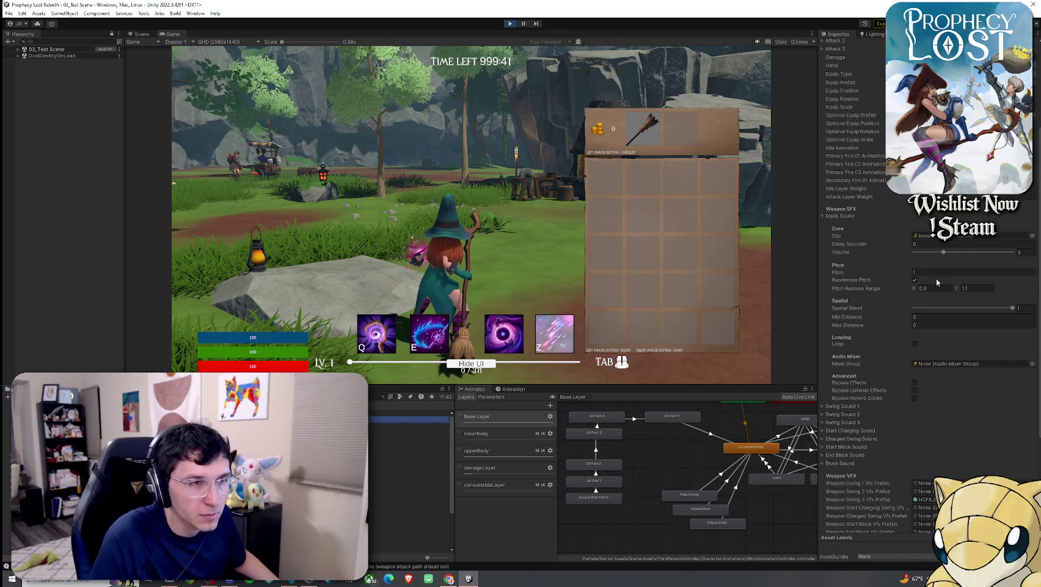
# Step: Set the broom's Equip Sound clip to None
pyautogui.click(1032, 235)
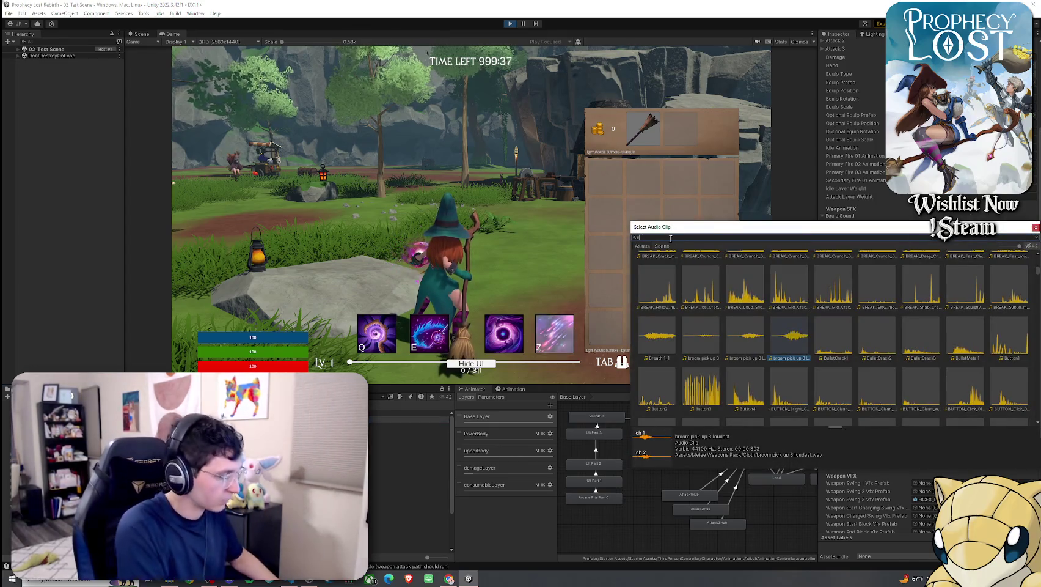
pyautogui.write('none')
pyautogui.doubleClick(657, 263)
# Step: Expand Swing Sound 1 and swing the broom in game to hear 'broom pick up 3 loudest'
pyautogui.click(471, 215)
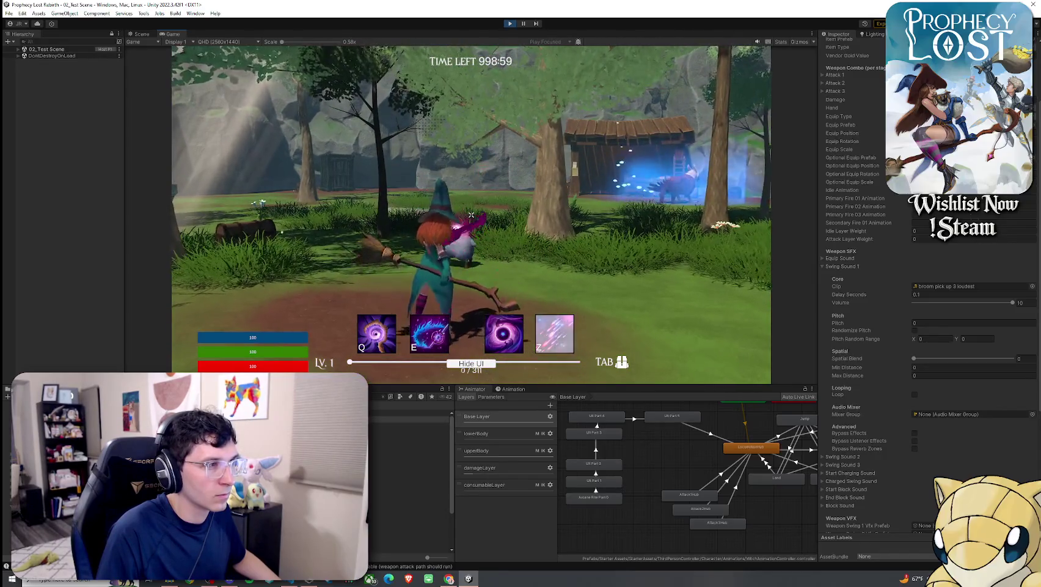
pyautogui.click(471, 214)
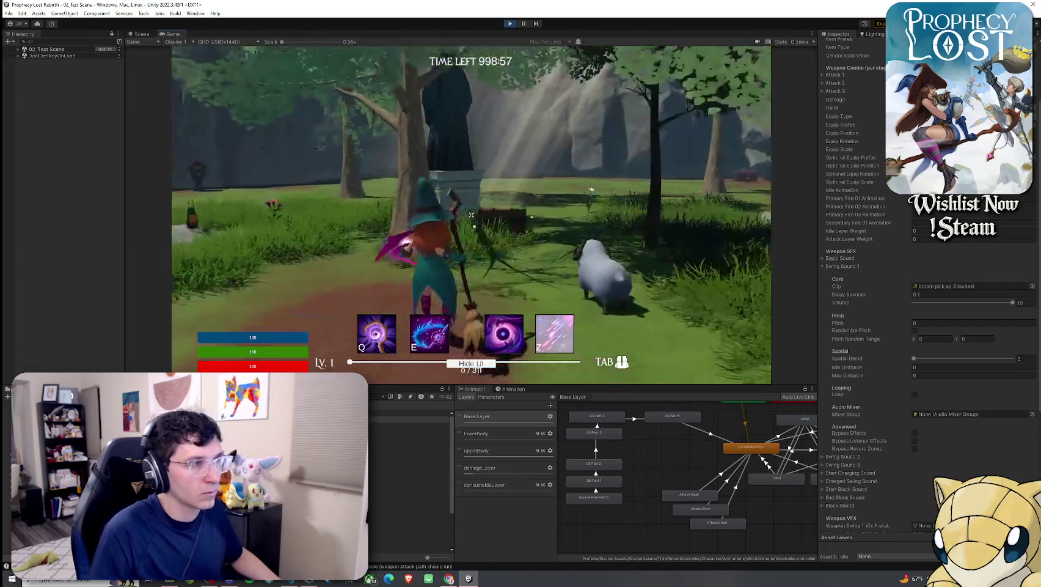
pyautogui.click(471, 215)
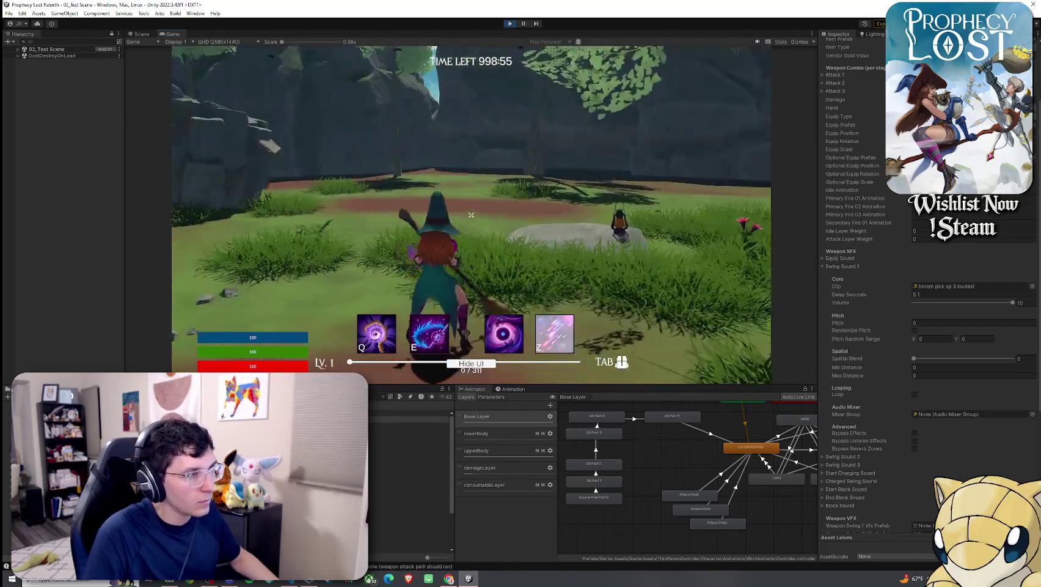
pyautogui.press('super')
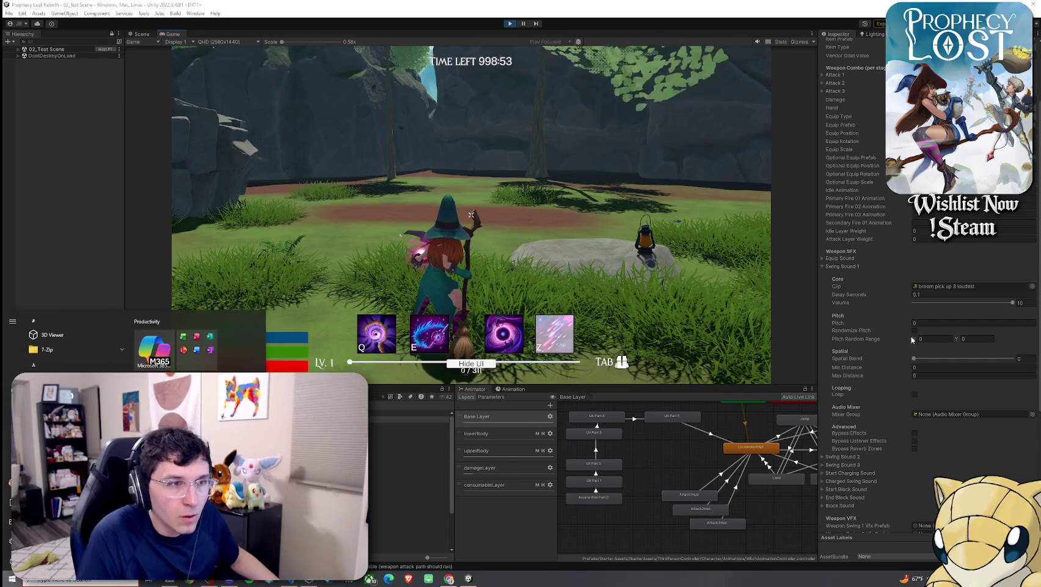
pyautogui.click(951, 323)
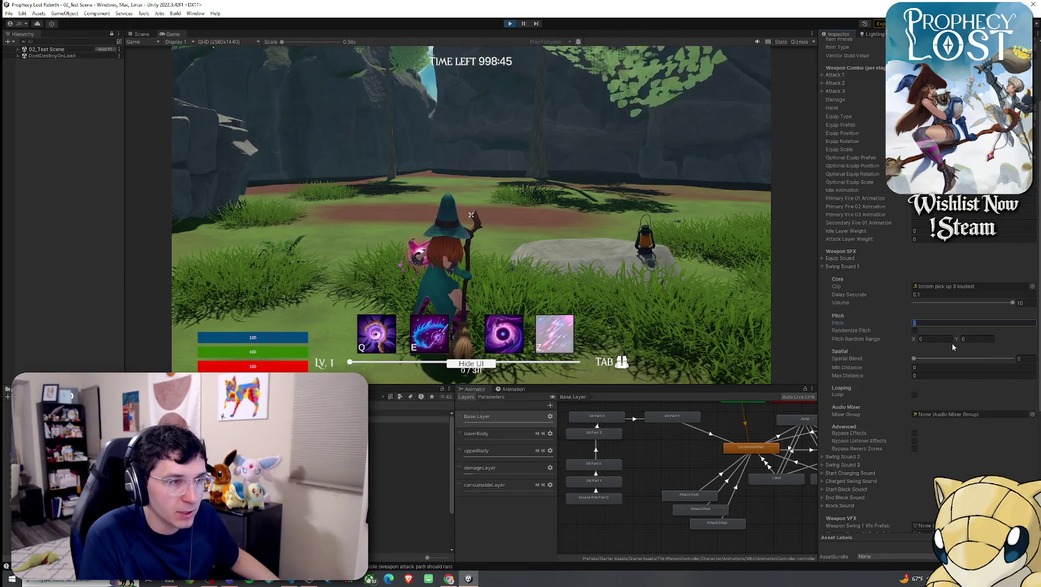
# Step: Give Swing Sound 1 pitch 1, randomized pitch 0.9–1.1, and spatial blend 1
pyautogui.press('Tab')
pyautogui.press('space')
pyautogui.press('Tab')
pyautogui.write('1.1')
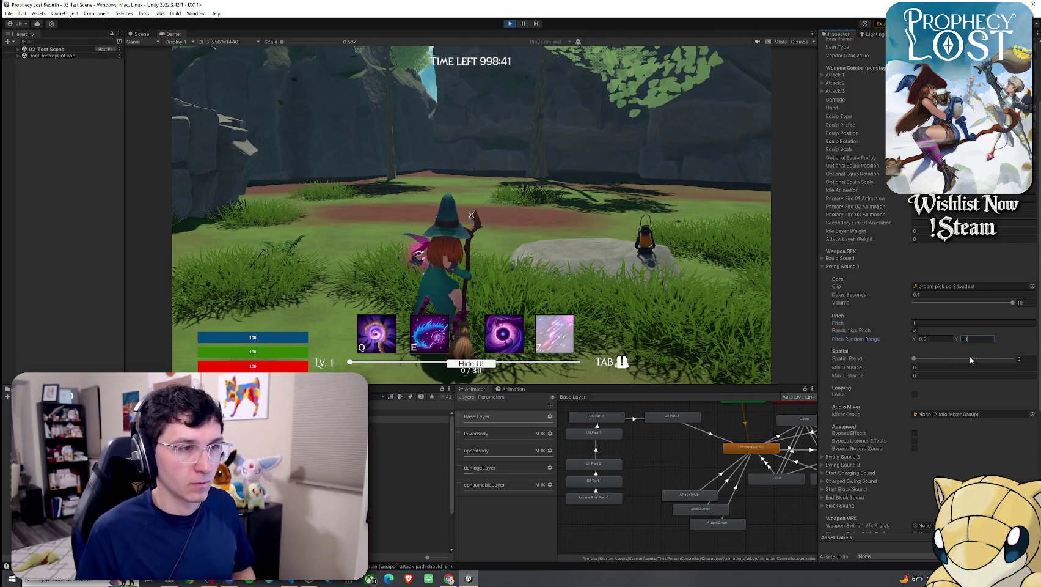
pyautogui.moveTo(970, 359); pyautogui.dragTo(1015, 358)
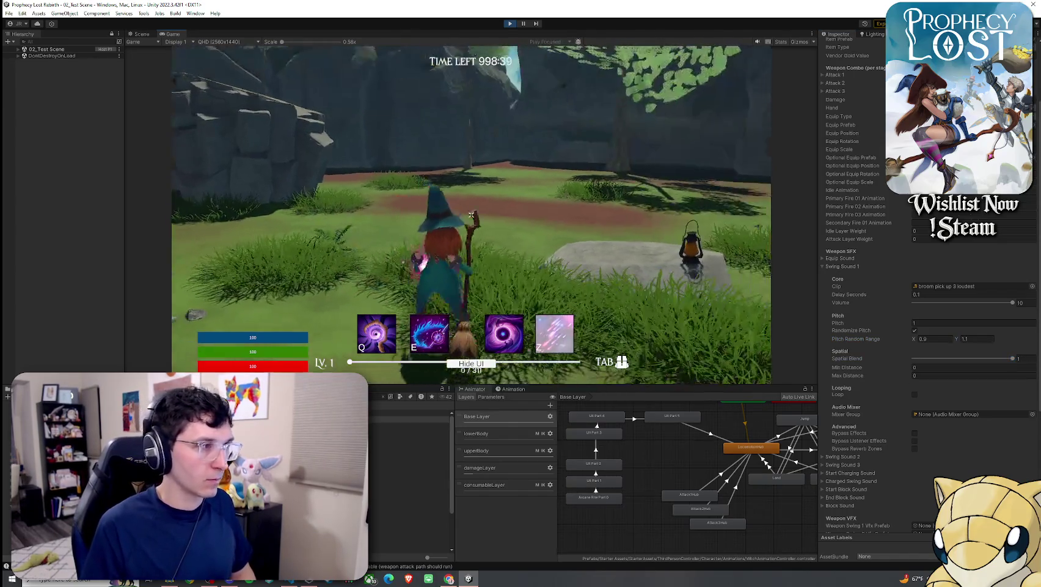
# Step: Test the tuned swing sound with several broom swings, then collapse Swing Sound 1
pyautogui.click(471, 214)
pyautogui.click(471, 214)
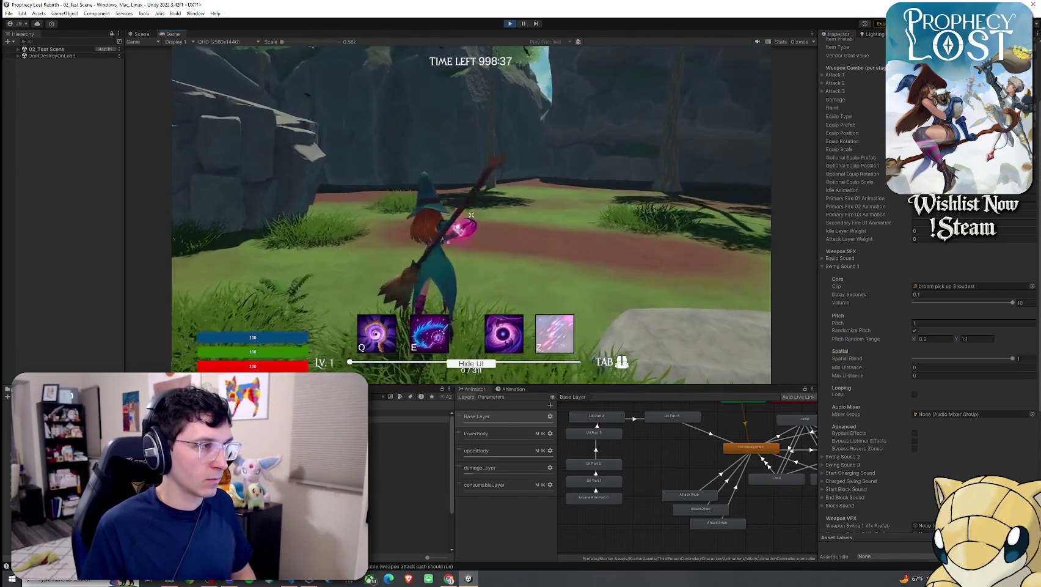
pyautogui.click(471, 214)
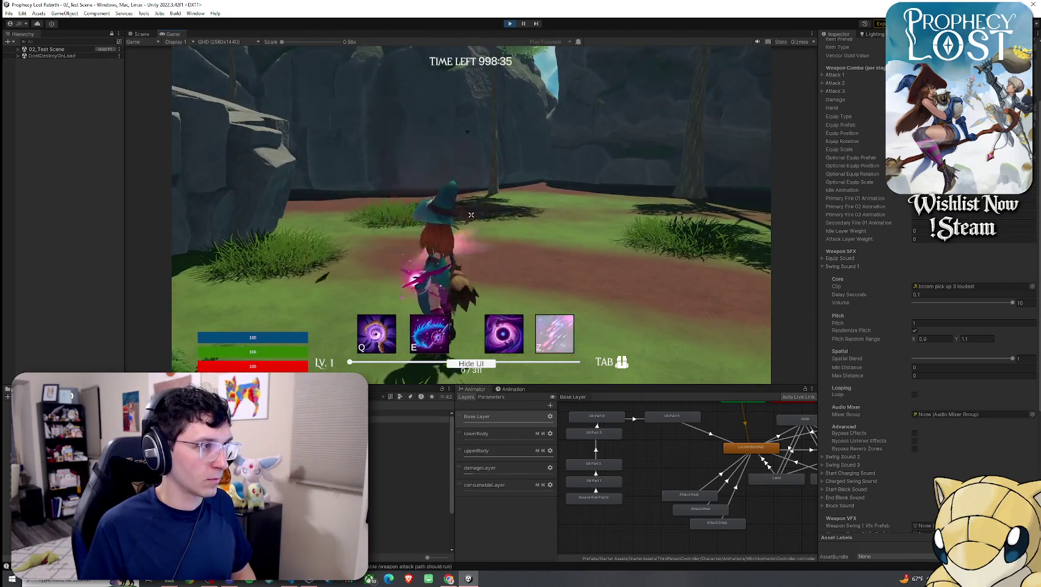
pyautogui.click(472, 214)
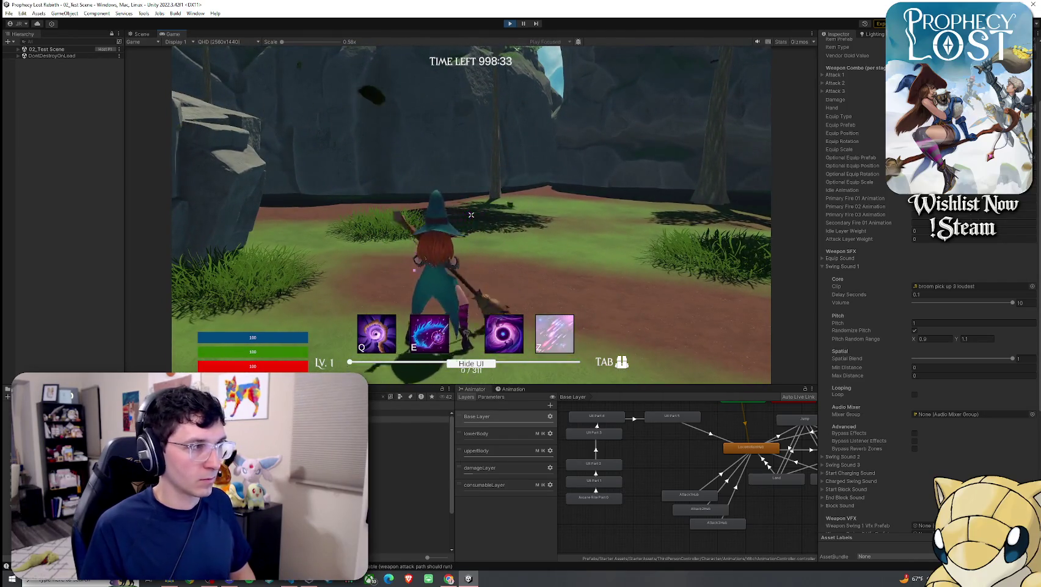
pyautogui.click(471, 214)
pyautogui.press('super')
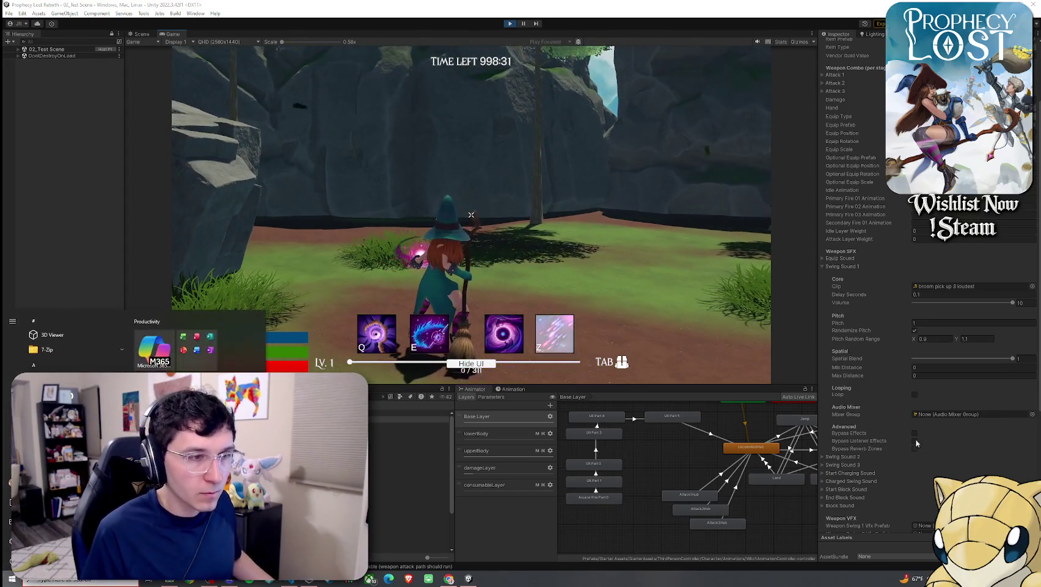
pyautogui.click(823, 266)
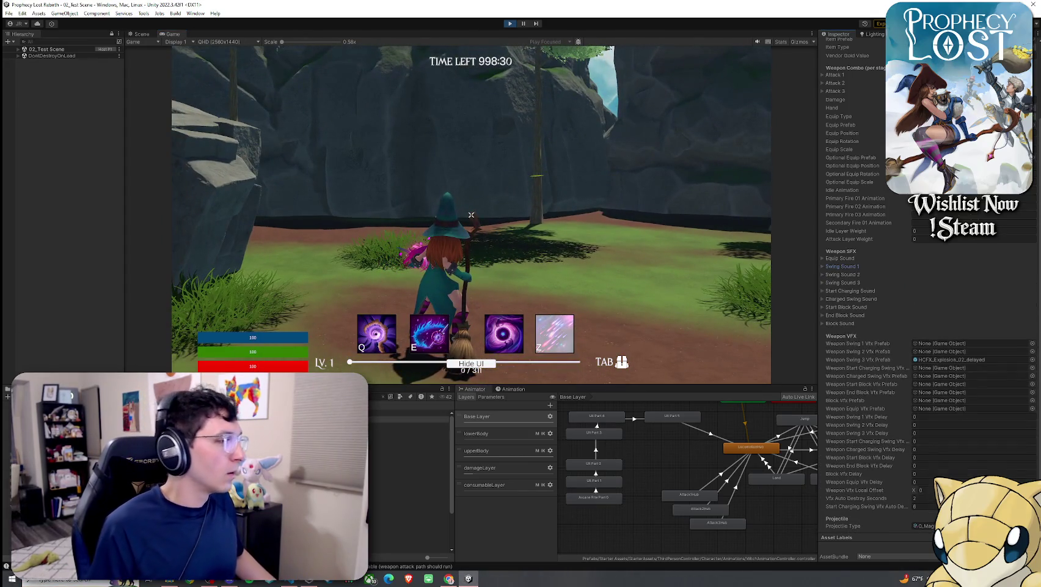
pyautogui.click(9, 13)
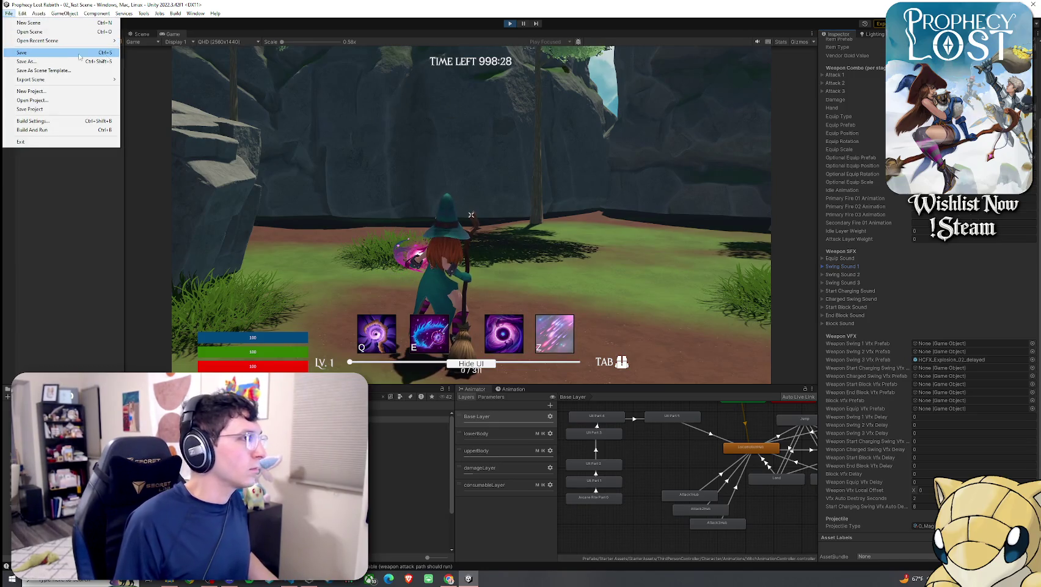
# Step: Stop play mode, returning to the Prophecy Lost start screen
pyautogui.click(511, 23)
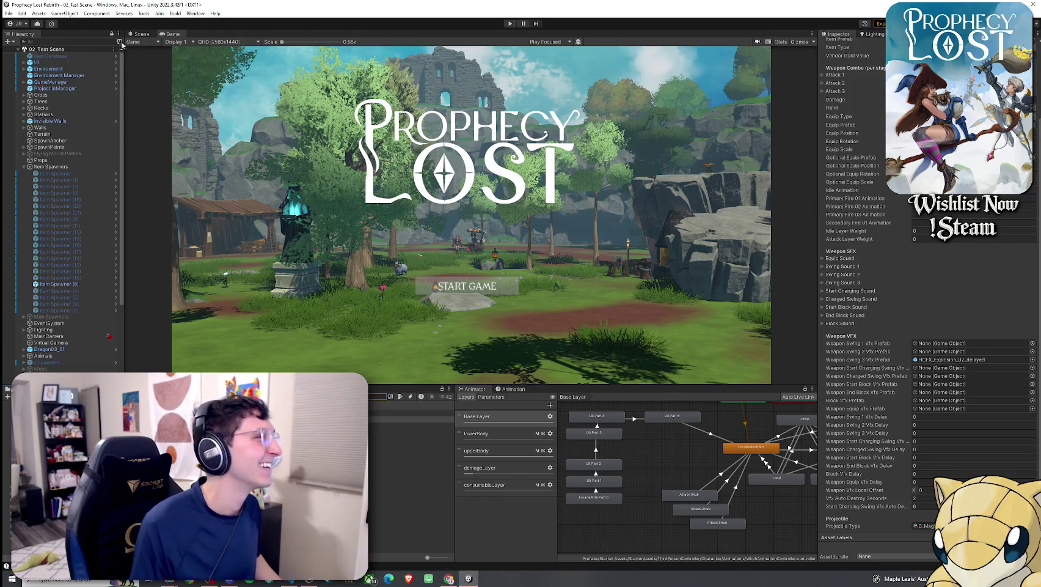
pyautogui.click(10, 13)
pyautogui.click(10, 14)
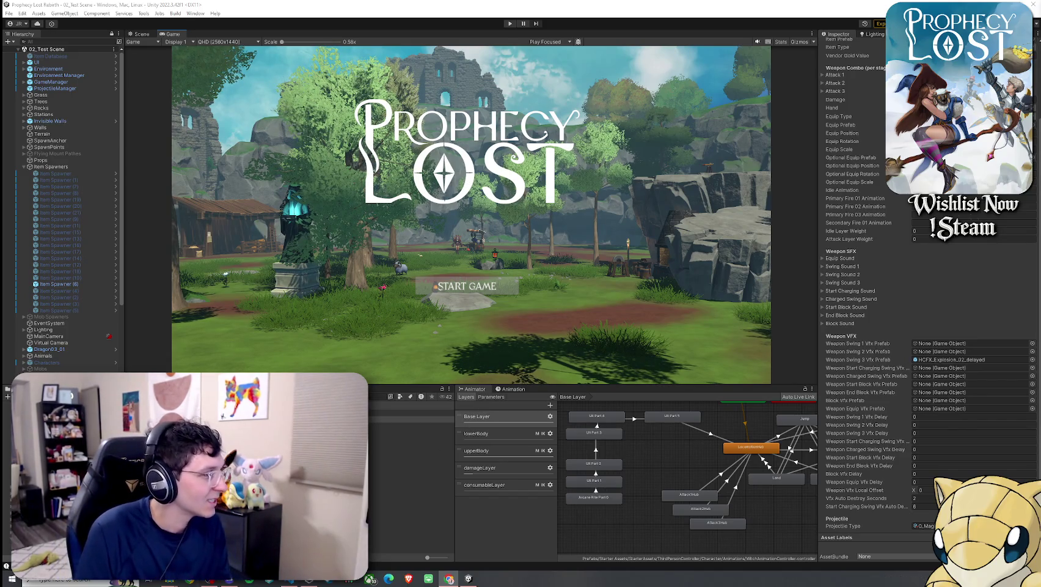
# Step: Launch Audacity from Windows search
pyautogui.press('super')
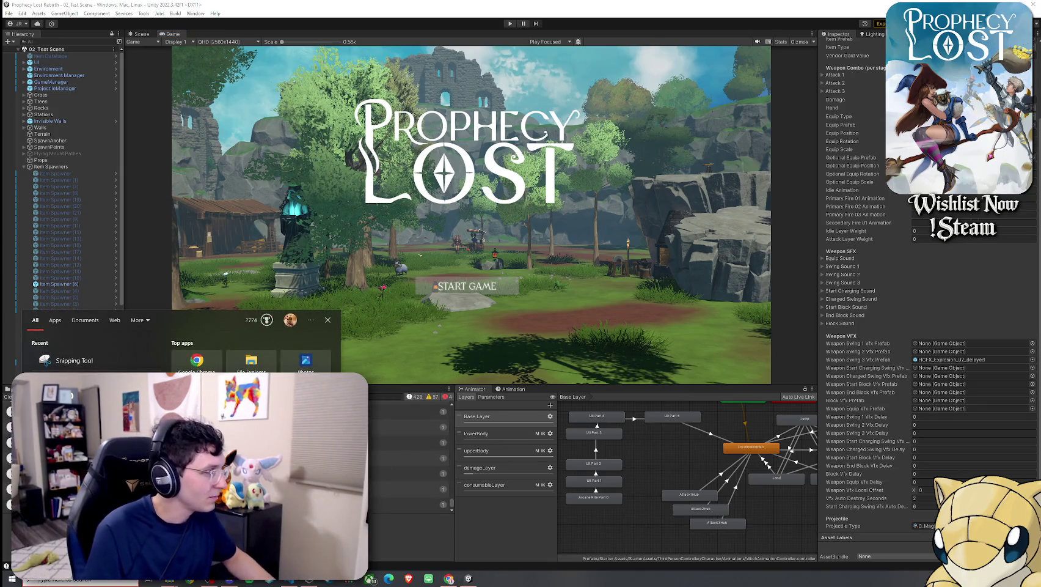
pyautogui.write('audacity')
pyautogui.press('Return')
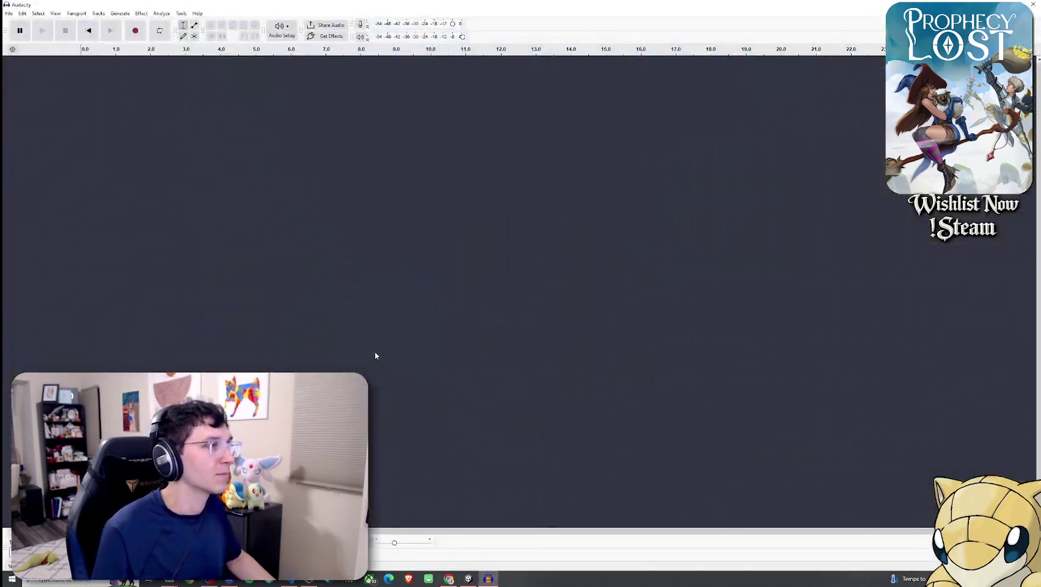
# Step: Open the 'broom pick up 2' sound in Audacity and select the whole track
pyautogui.click(9, 13)
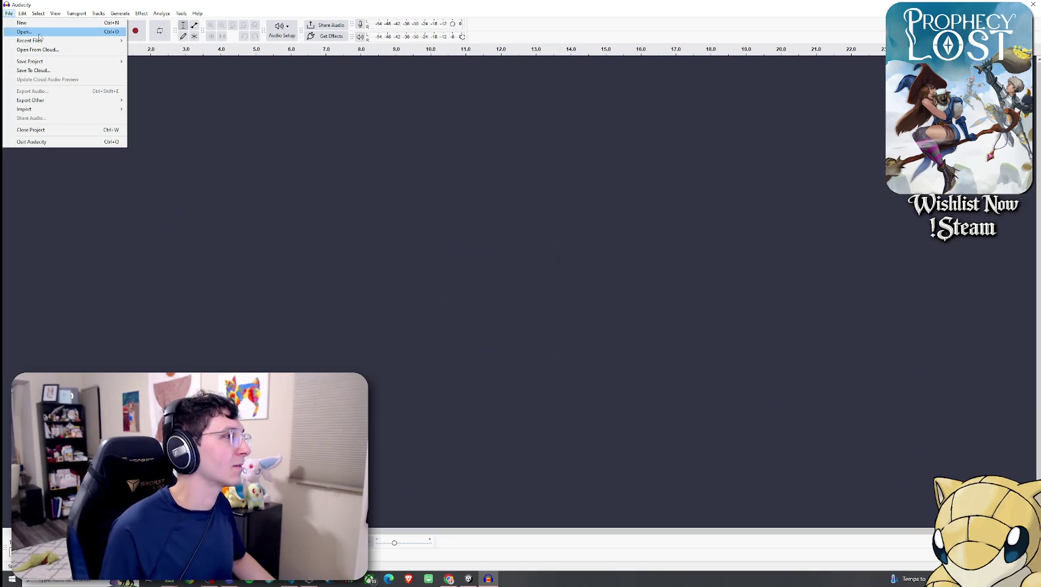
pyautogui.click(39, 33)
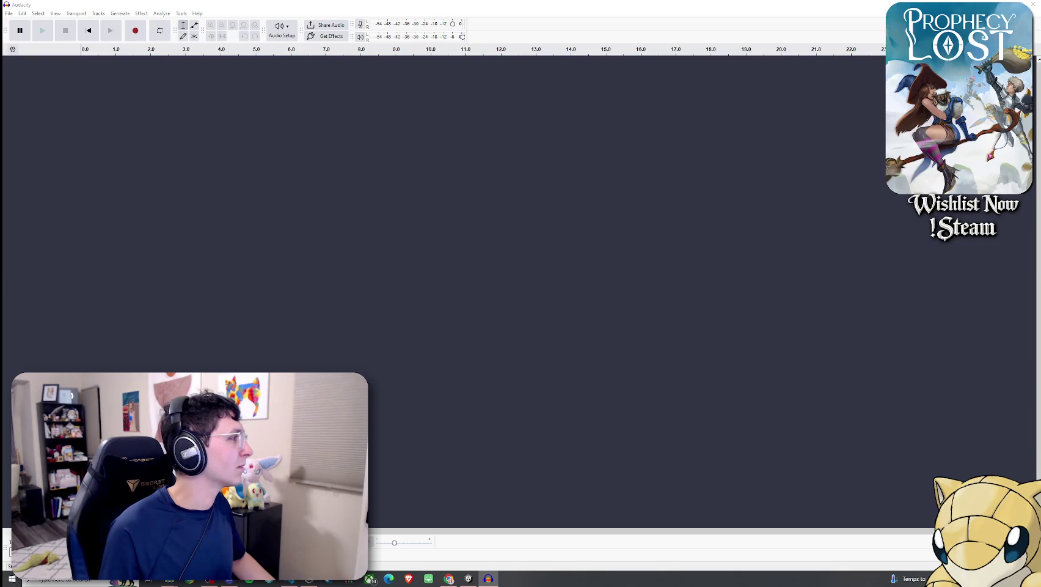
pyautogui.hotkey('ctrl', 'a')
pyautogui.click(142, 13)
# Step: Amplify the 'broom pick up 2' track by 16.2 dB after previewing, then begin exporting it
pyautogui.moveTo(183, 76)
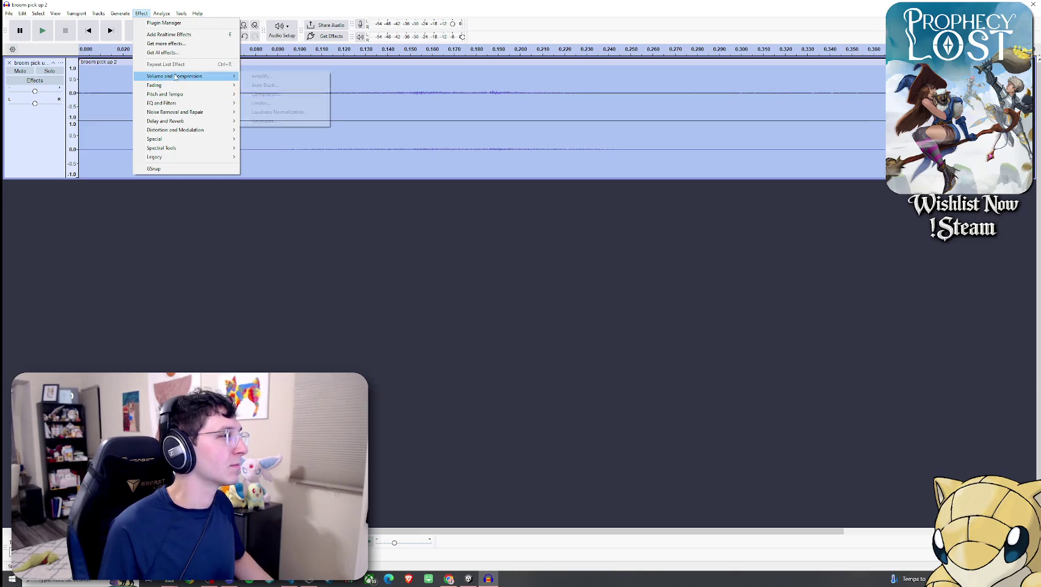
pyautogui.click(293, 77)
pyautogui.moveTo(542, 284); pyautogui.dragTo(536, 285)
pyautogui.click(496, 325)
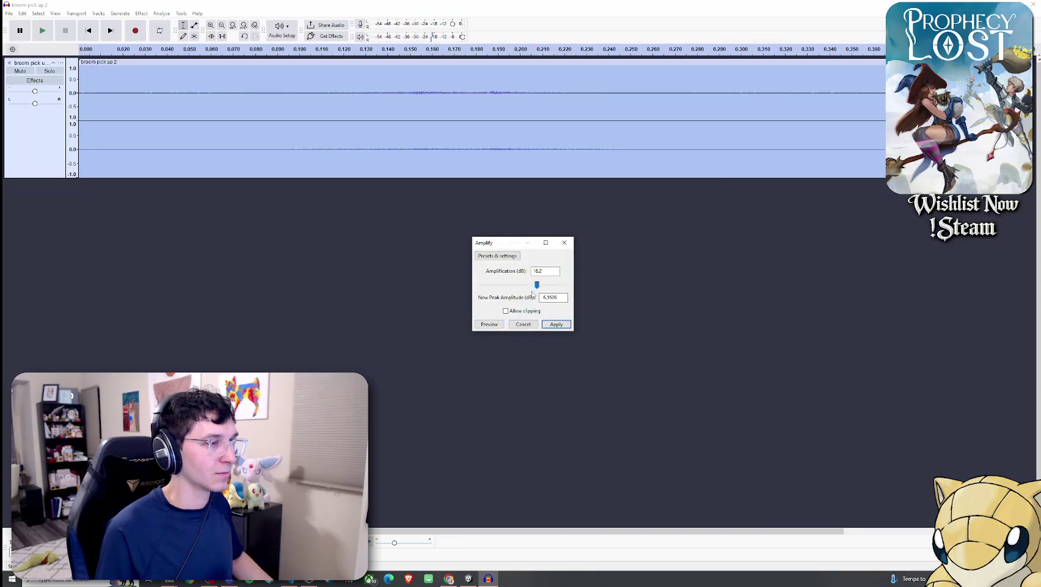
pyautogui.click(491, 326)
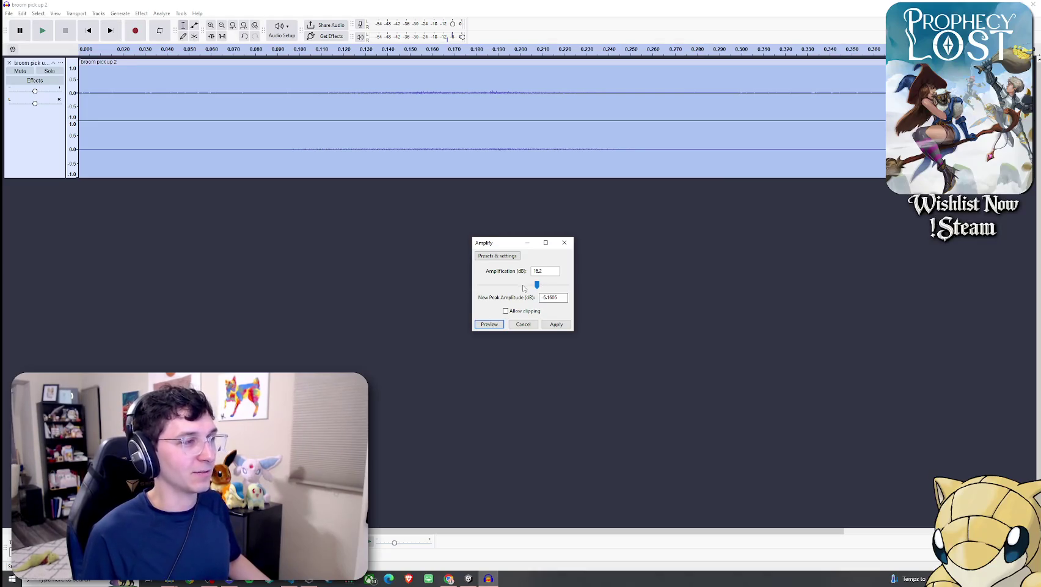
pyautogui.click(498, 326)
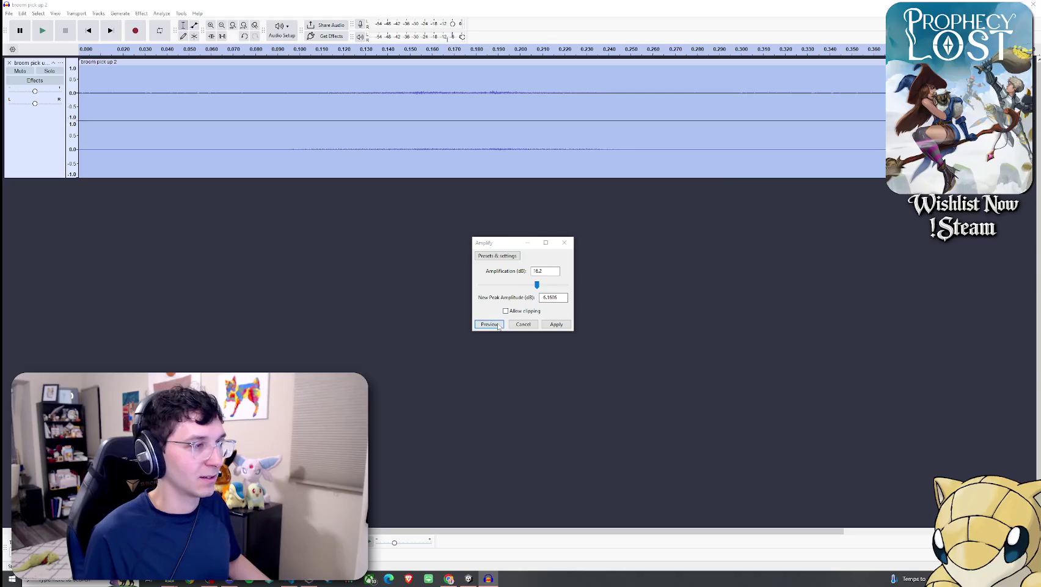
pyautogui.click(556, 324)
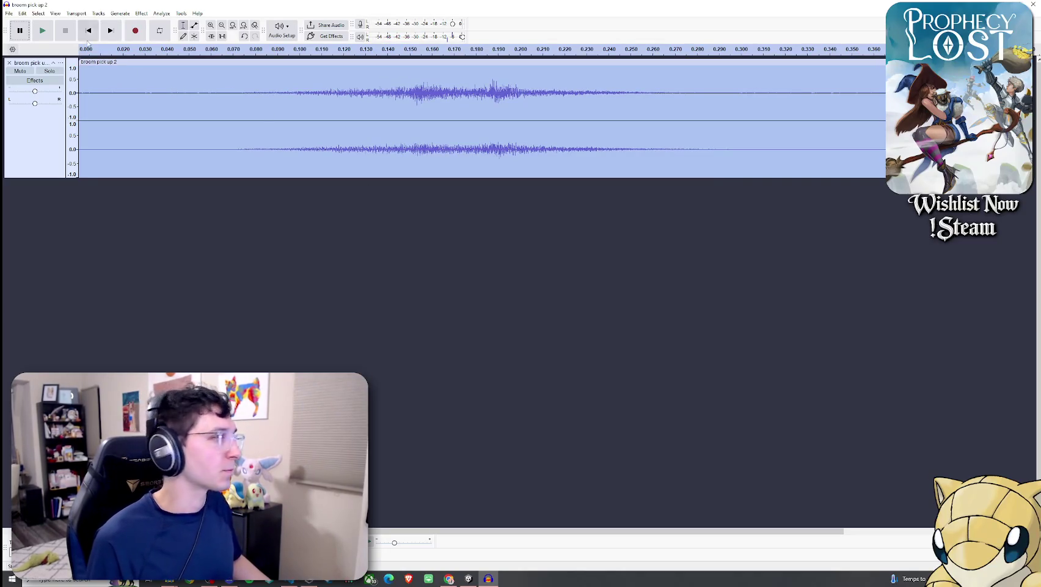
pyautogui.click(10, 14)
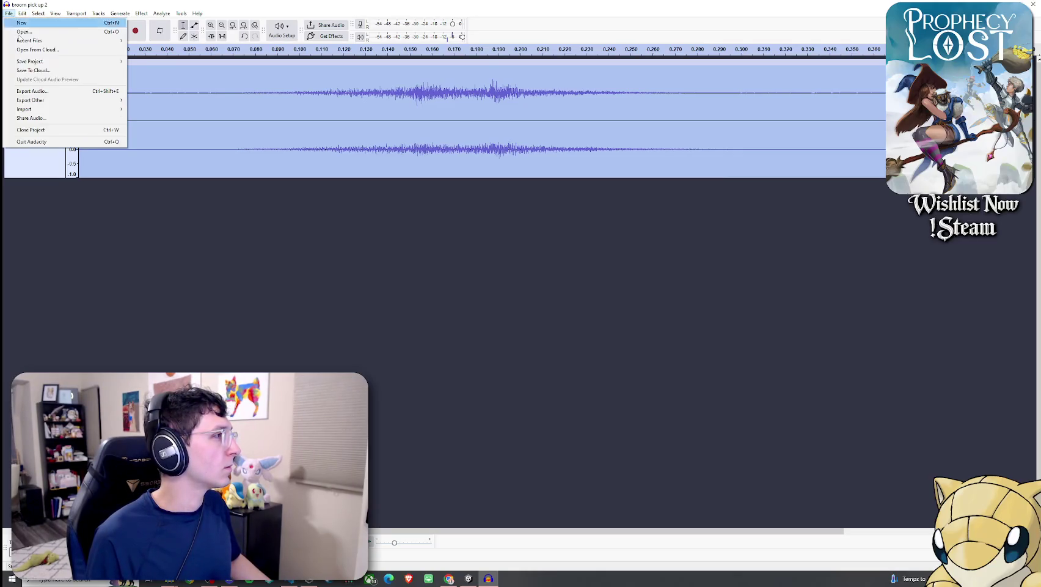
pyautogui.click(37, 91)
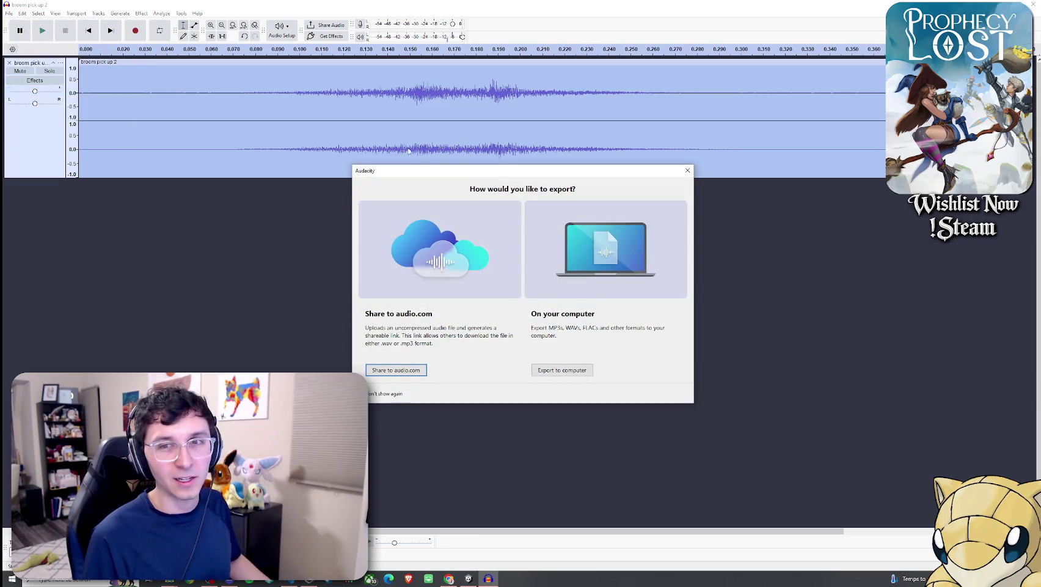
# Step: Nudge the Audacity export dialog slightly up and to the left
pyautogui.moveTo(480, 177)
pyautogui.mouseDown()
pyautogui.moveTo(0, 130)
pyautogui.moveTo(333, 107)
pyautogui.moveTo(449, 142)
pyautogui.mouseUp()
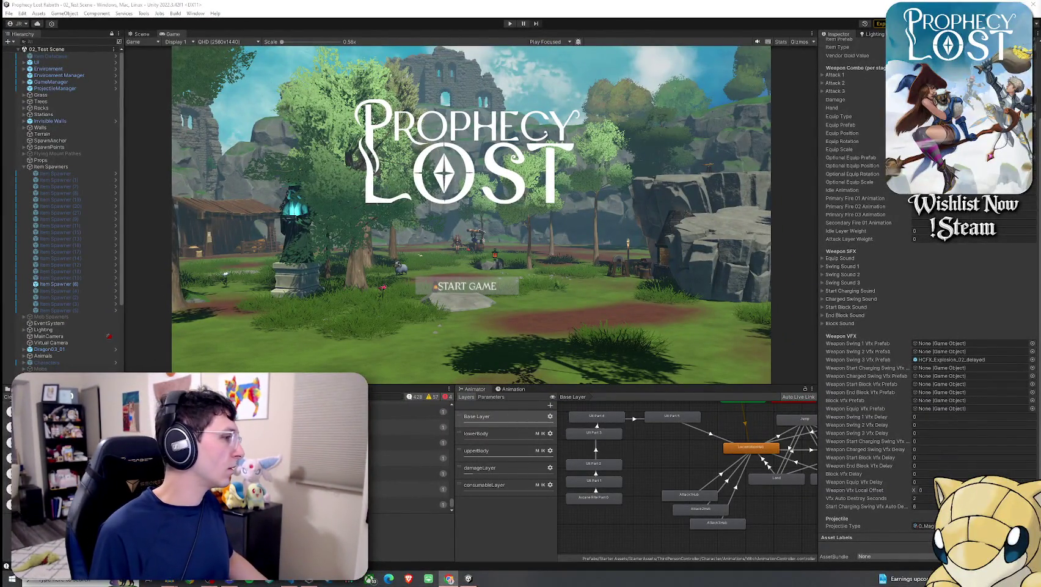
# Step: Swap the Console for the Project browser, then open and dismiss the File menu
pyautogui.hotkey('ctrl', '5')
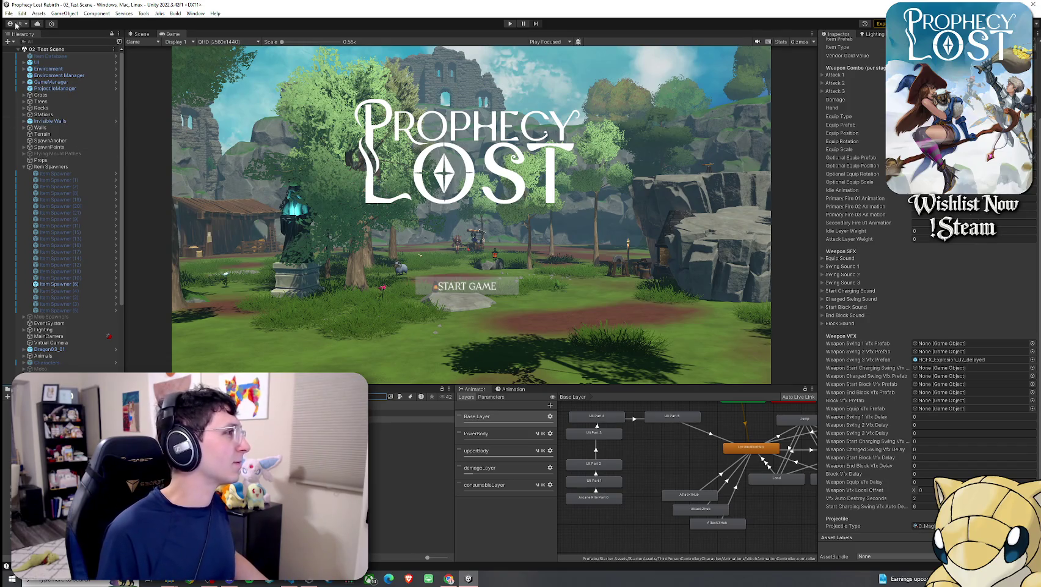
pyautogui.click(9, 12)
pyautogui.press('Escape')
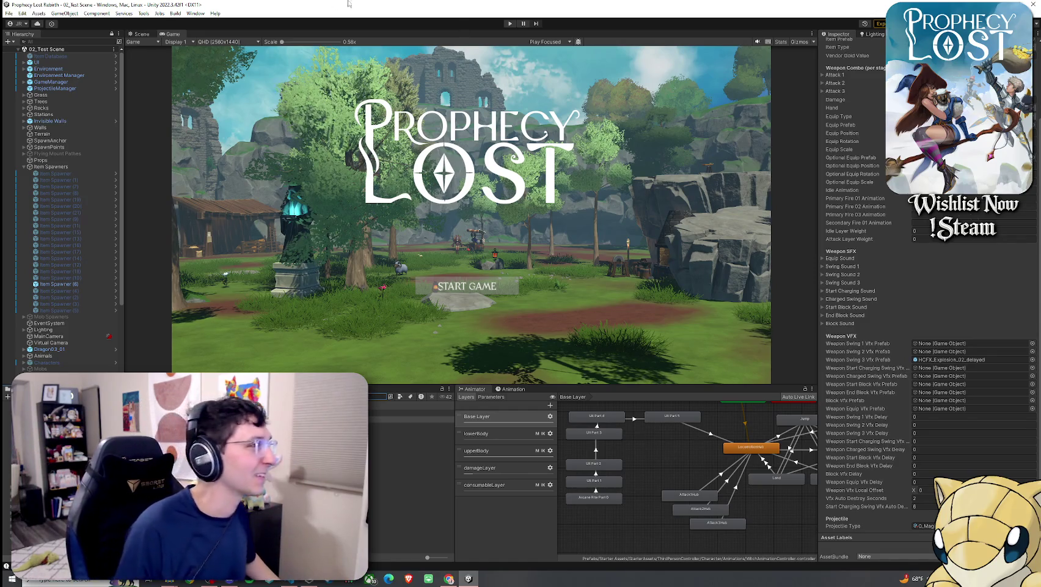
# Step: Expand the broom's Swing Sound 2 settings and focus its empty clip slot
pyautogui.click(8, 12)
pyautogui.click(80, 4)
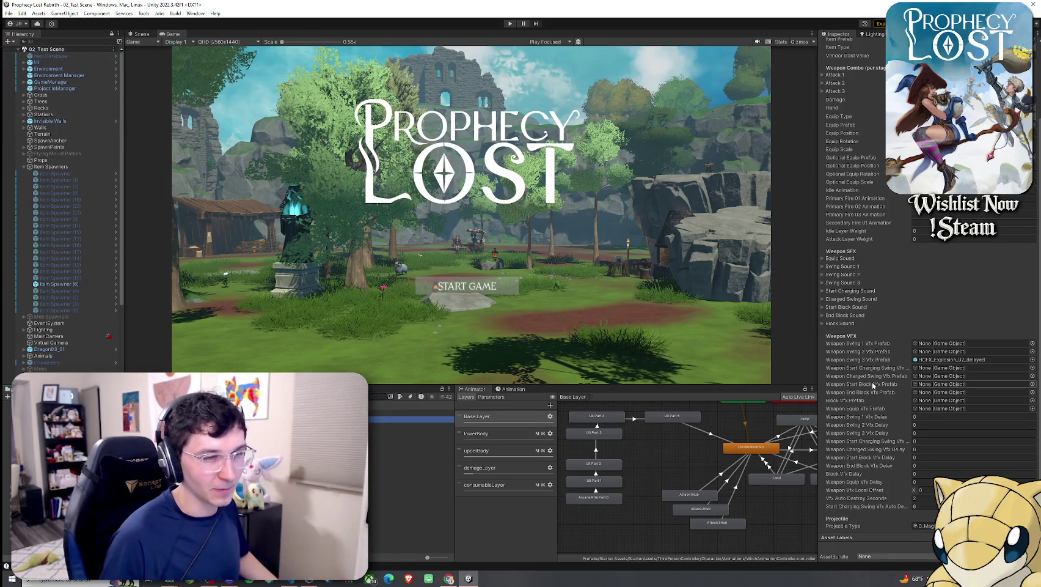
pyautogui.click(848, 267)
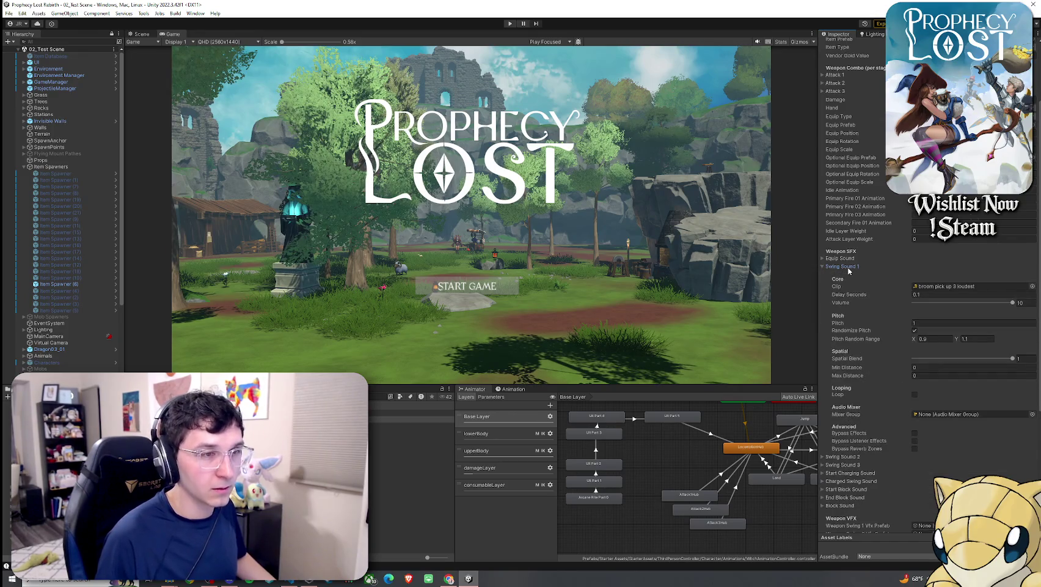
pyautogui.click(848, 267)
pyautogui.click(847, 275)
pyautogui.click(976, 294)
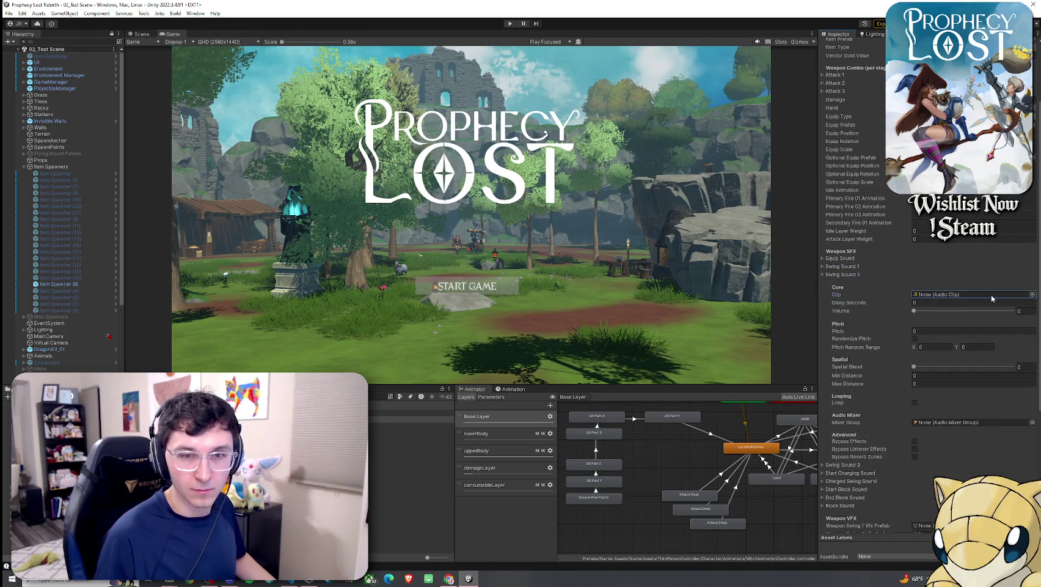
# Step: Search the clip picker for 'loudest 2', then select broom pick up 3 loudest in Project
pyautogui.click(1032, 294)
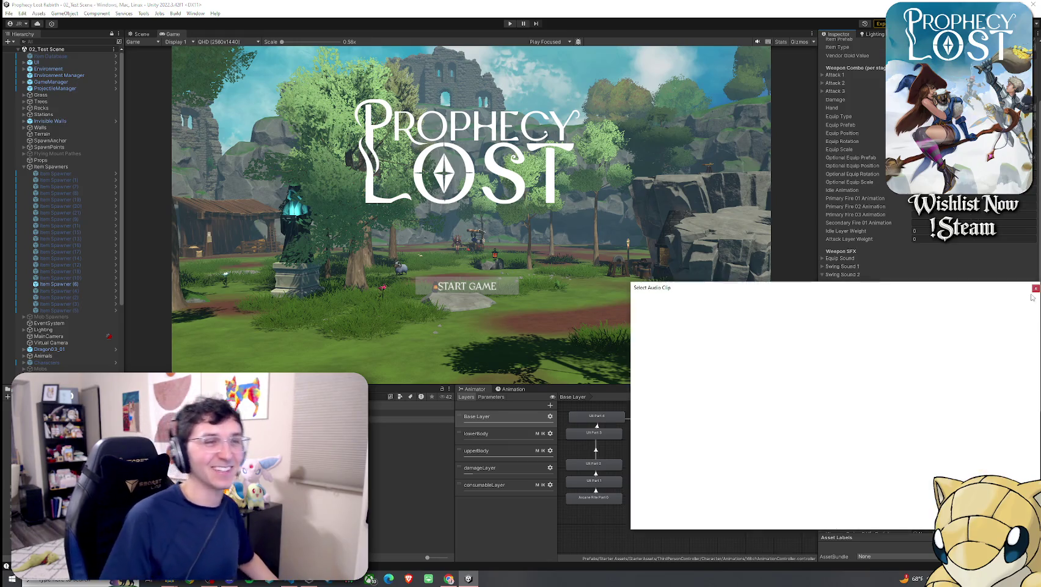
pyautogui.write('loudest 2')
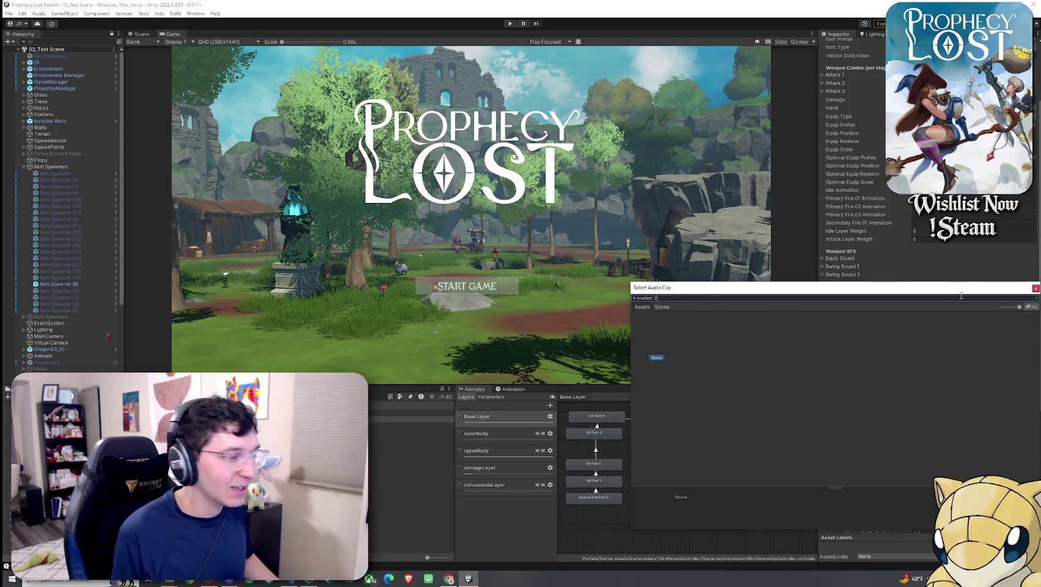
pyautogui.click(1035, 289)
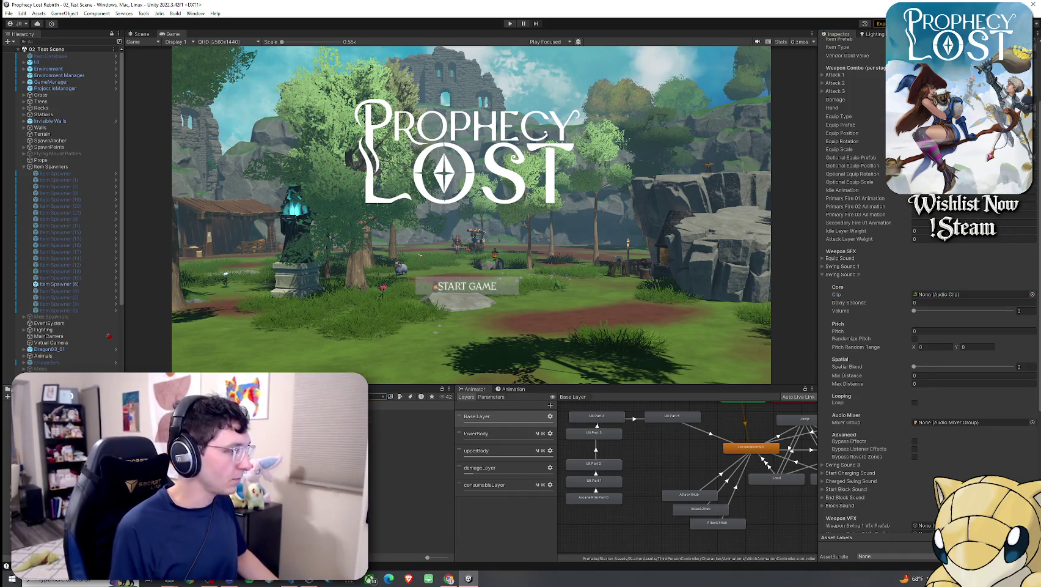
pyautogui.click(379, 414)
pyautogui.press('Down')
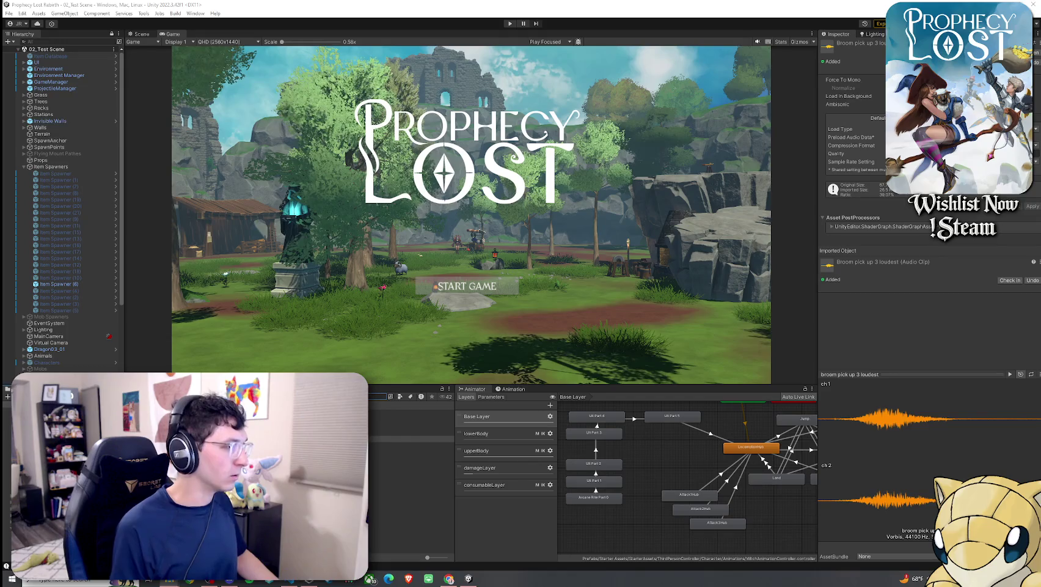
# Step: Preview the broom pick up 3, 2 and 1 loudest clips
pyautogui.click(409, 438)
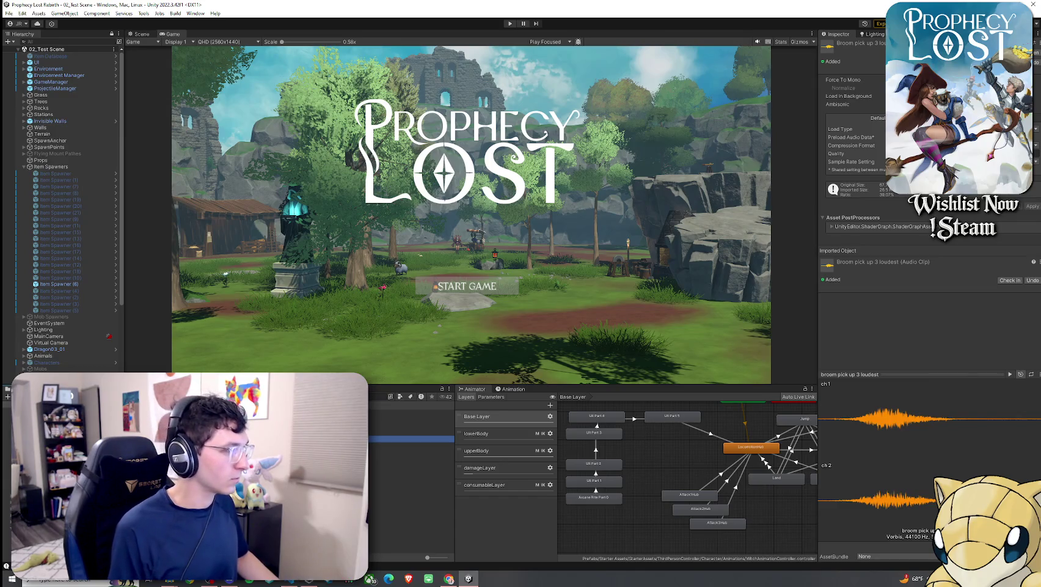
pyautogui.click(410, 438)
pyautogui.click(409, 438)
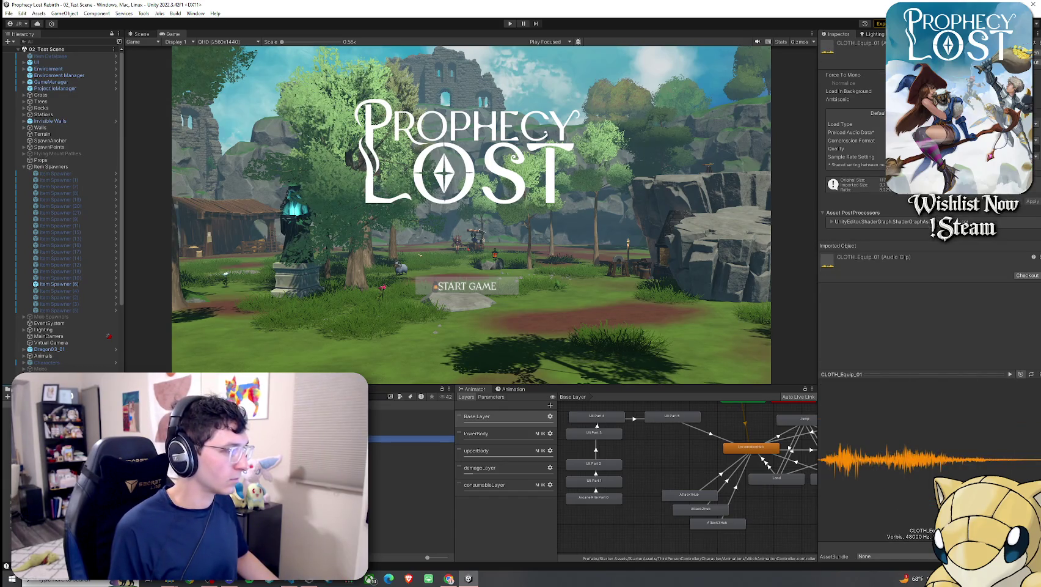
pyautogui.click(410, 419)
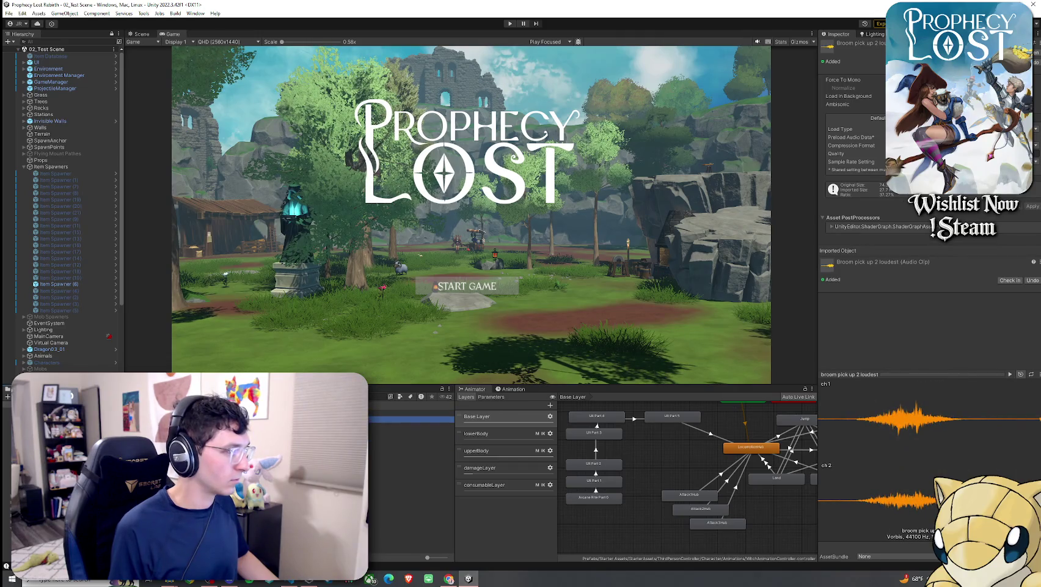
pyautogui.click(410, 438)
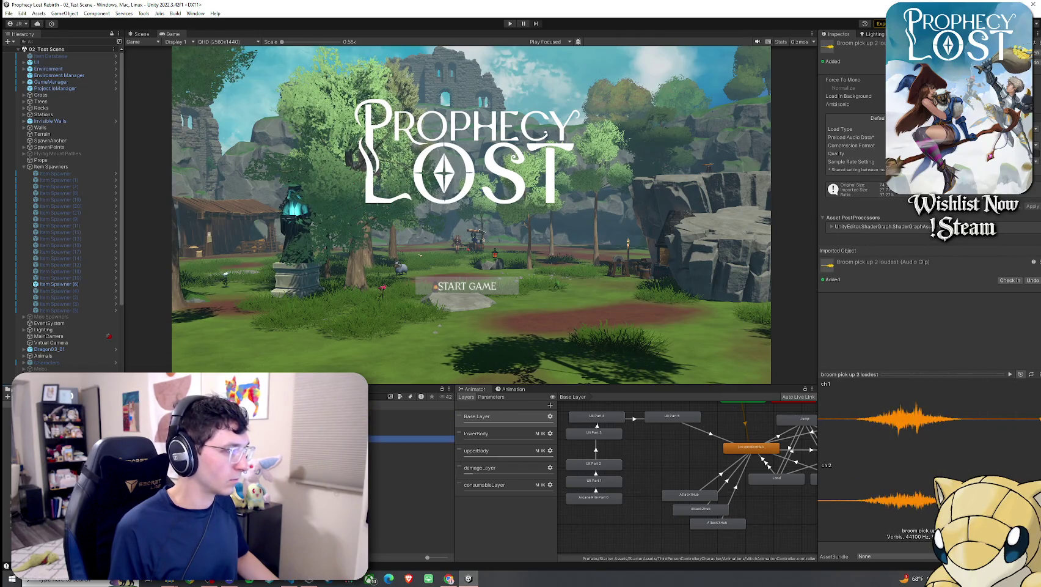
pyautogui.click(409, 414)
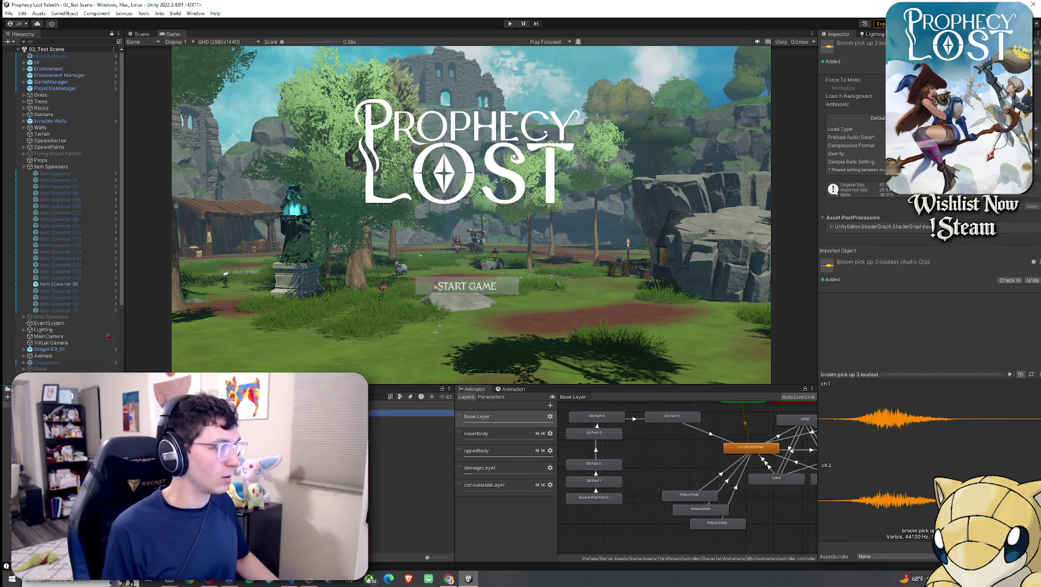
pyautogui.click(410, 439)
pyautogui.click(410, 420)
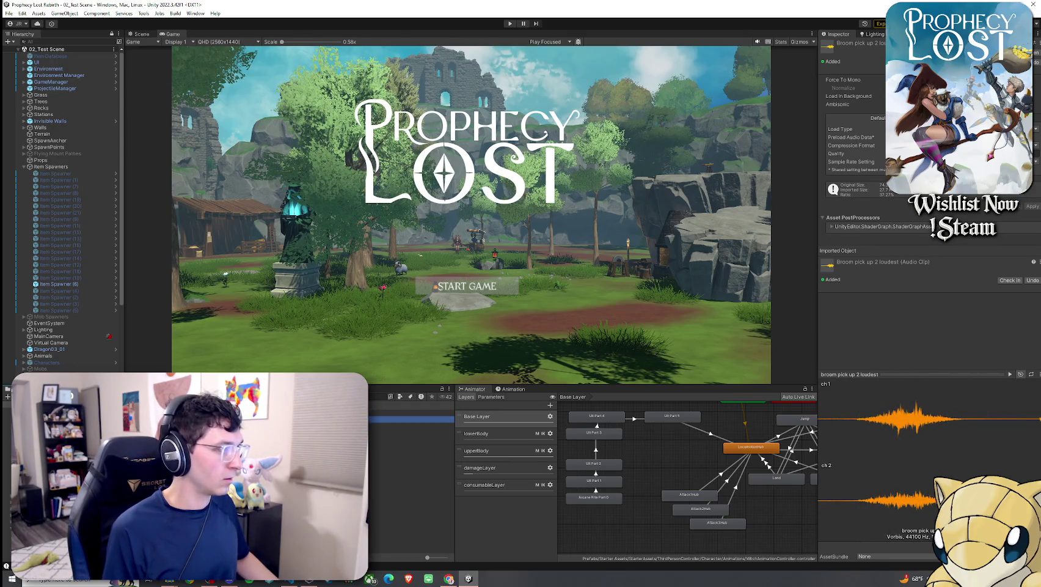
# Step: Compare the broom pick up 1 and 2 loudest clips again, then select the 1_Broom equip item
pyautogui.click(409, 413)
pyautogui.click(410, 440)
pyautogui.click(410, 420)
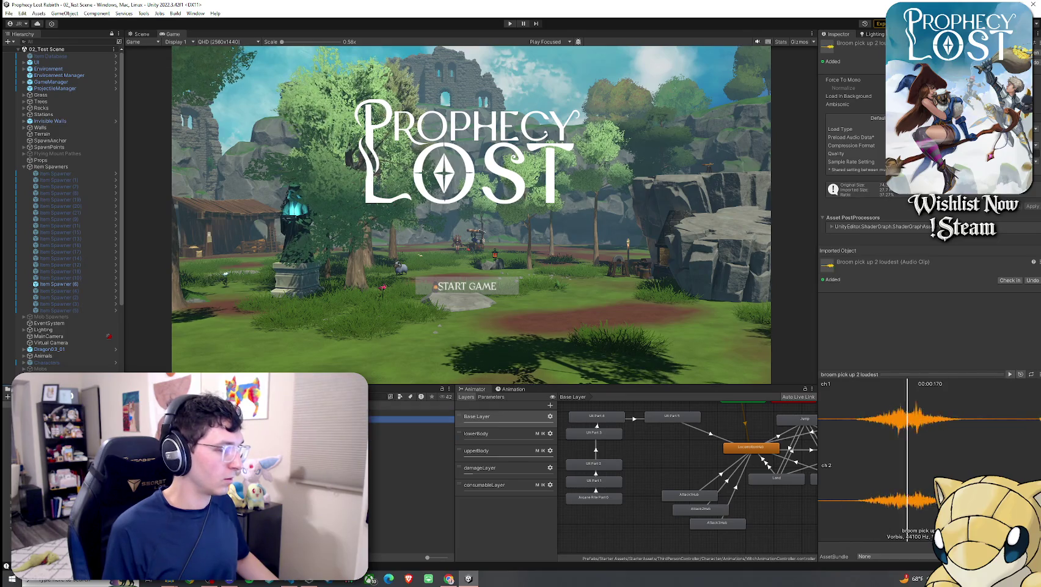
pyautogui.click(410, 465)
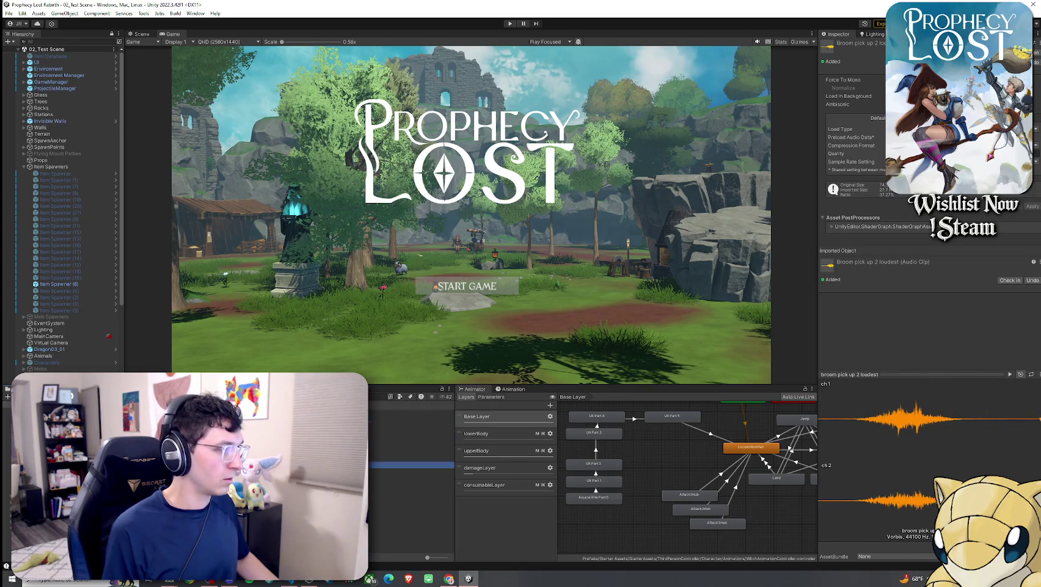
pyautogui.click(410, 420)
pyautogui.click(409, 439)
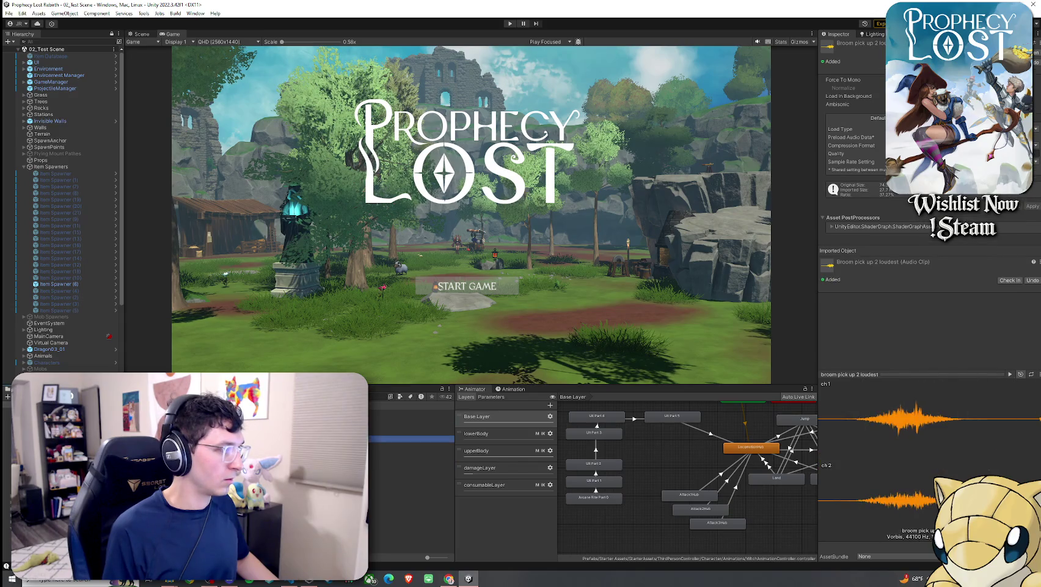
pyautogui.click(410, 413)
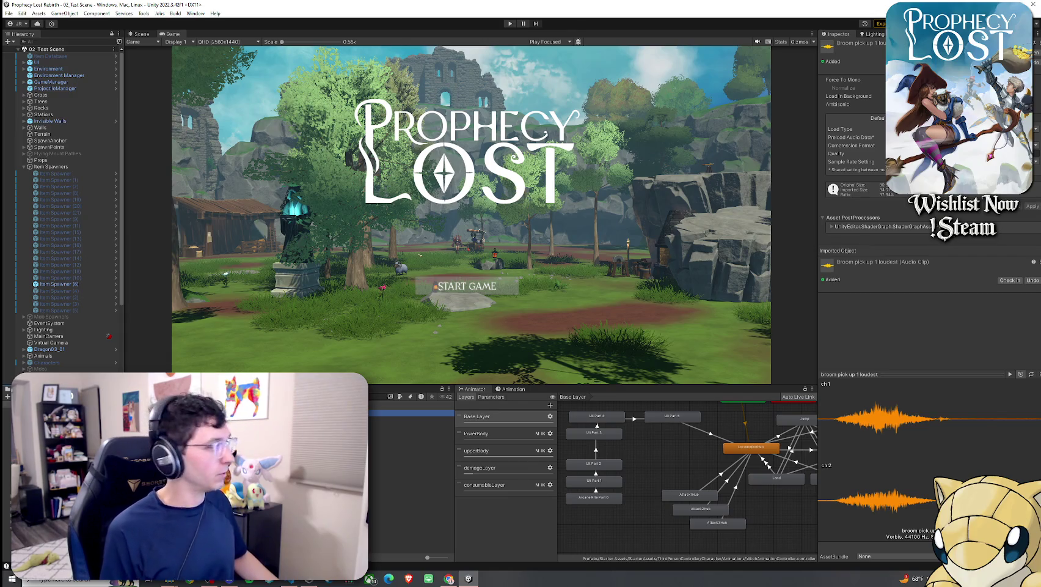
pyautogui.click(409, 420)
pyautogui.click(410, 413)
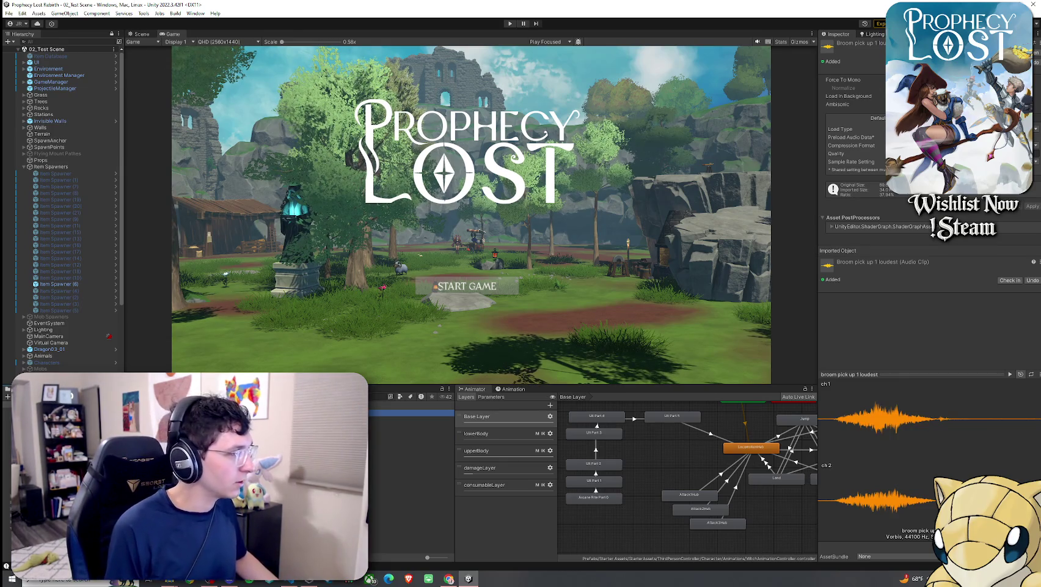
pyautogui.click(379, 396)
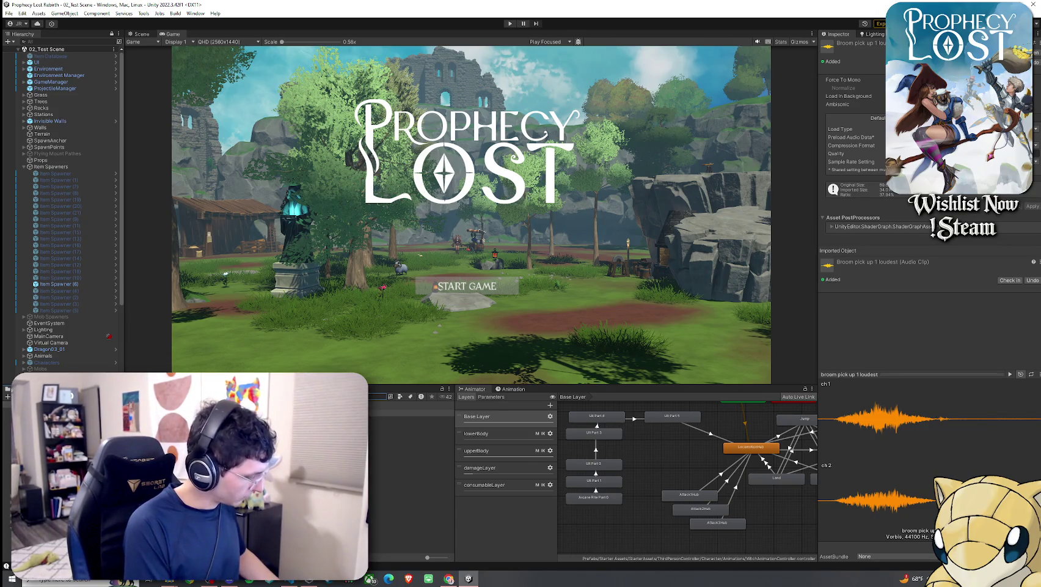
pyautogui.click(403, 413)
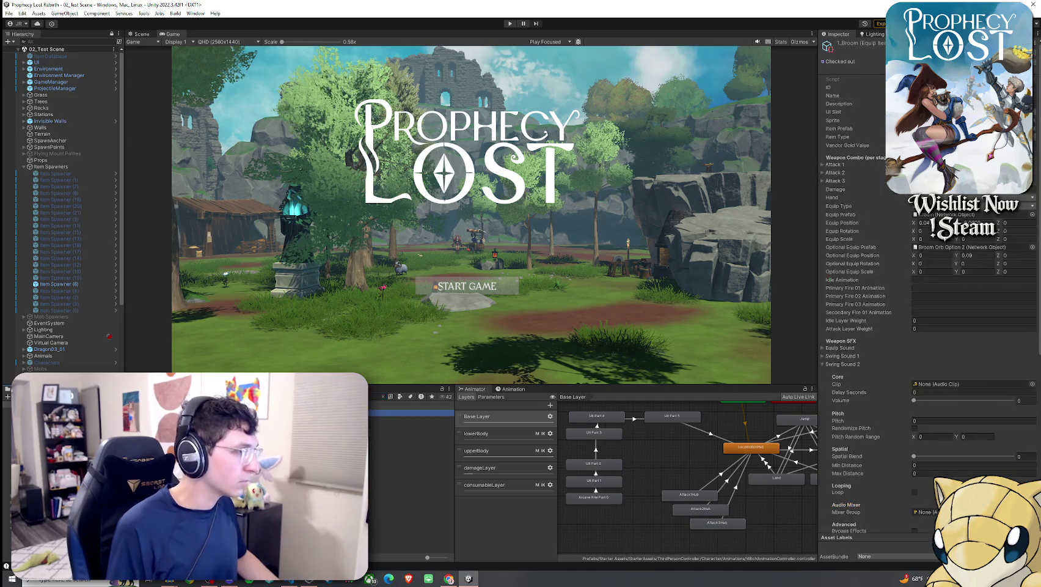
# Step: Assign broom pick up 2 loudest as Swing Sound 1's clip
pyautogui.click(923, 355)
pyautogui.scroll(-4, 967, 245)
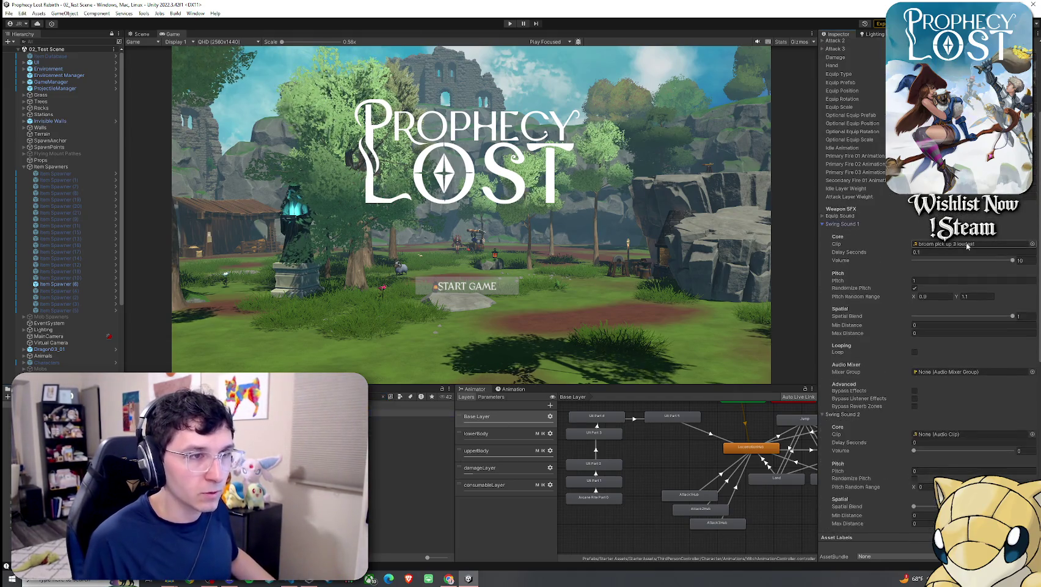
pyautogui.click(1032, 244)
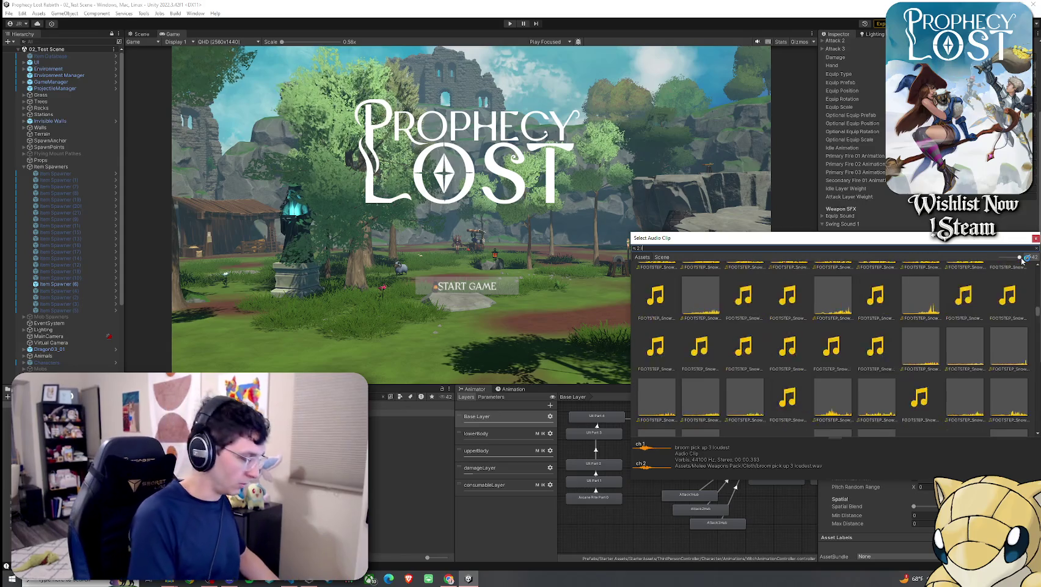
pyautogui.doubleClick(714, 283)
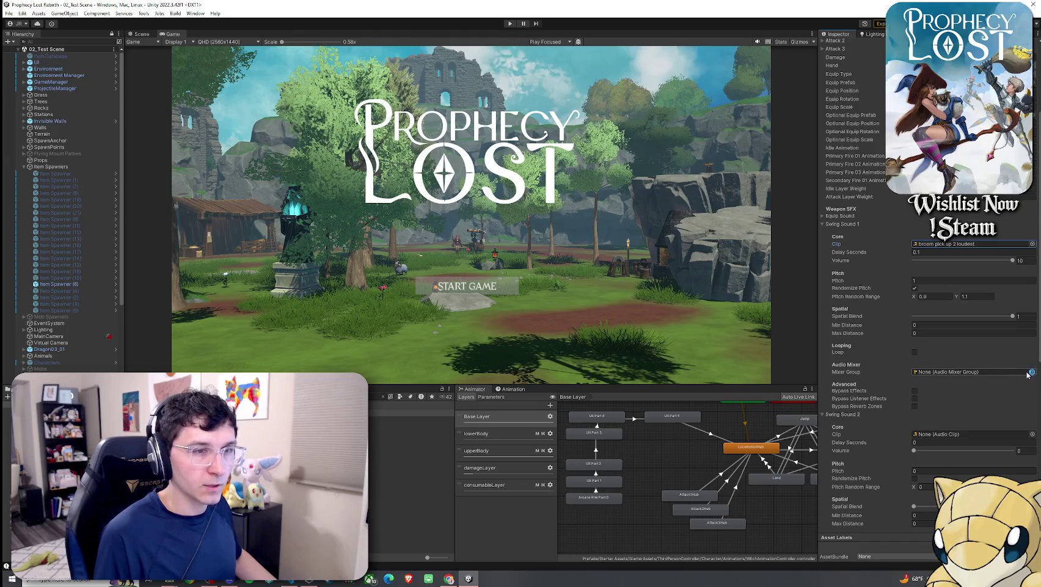
pyautogui.click(841, 225)
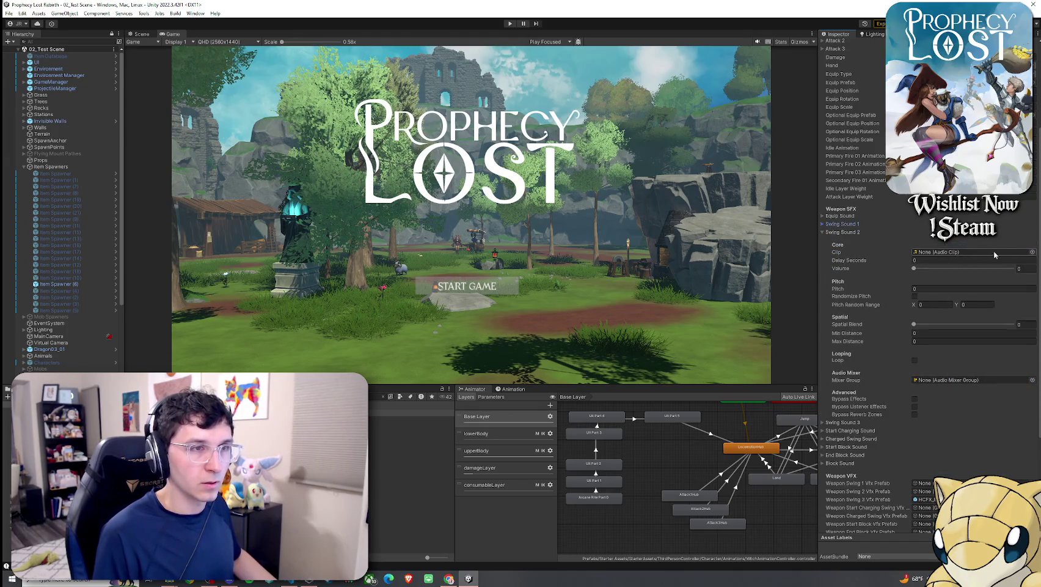
# Step: Give Swing Sound 2 the broom pick up 3 loudest clip, volume 10, delay 0.05, pitch 1
pyautogui.click(1032, 252)
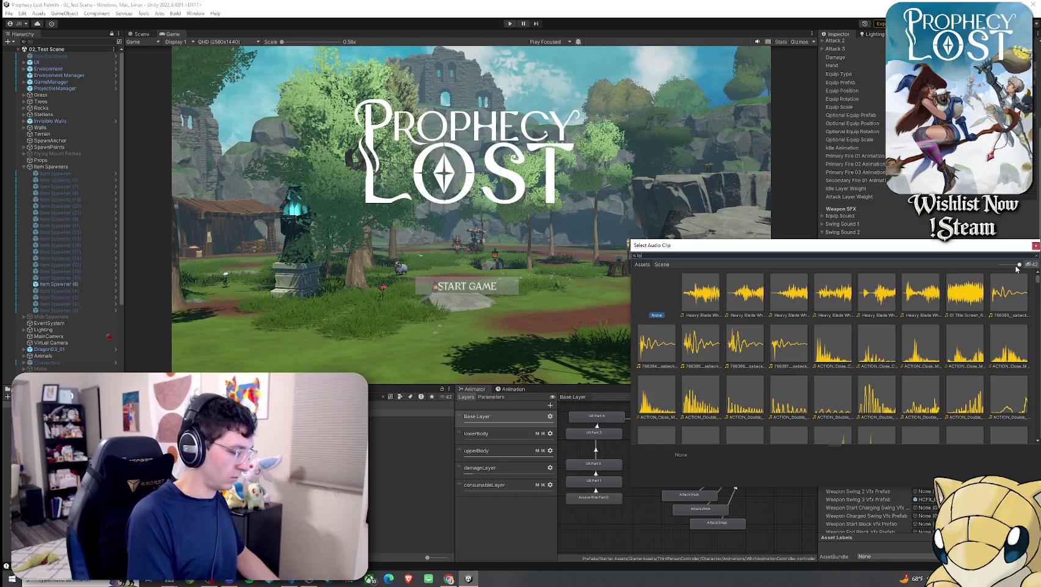
pyautogui.write('2')
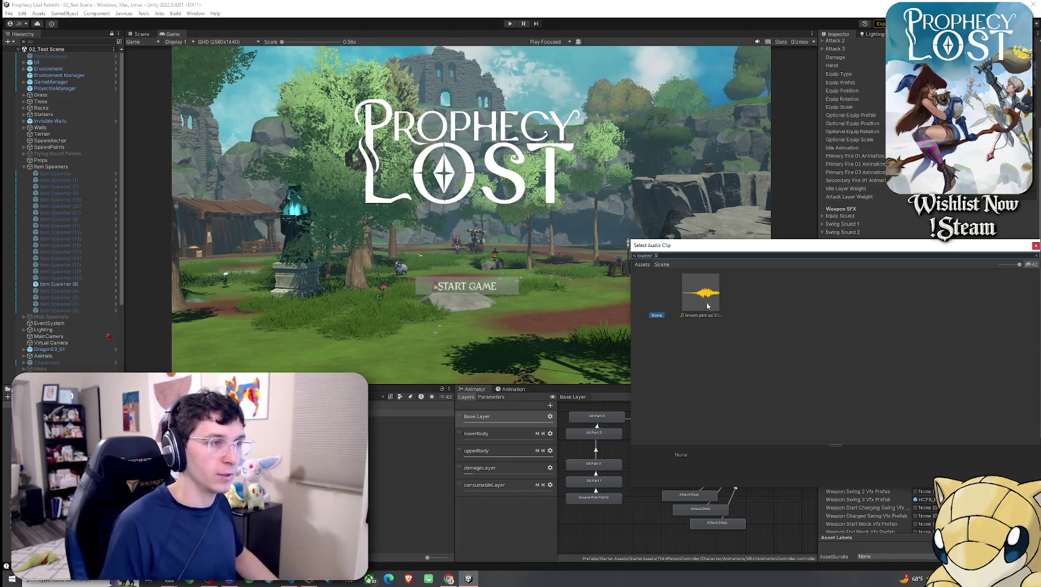
pyautogui.press('Return')
pyautogui.moveTo(932, 268); pyautogui.dragTo(1020, 269)
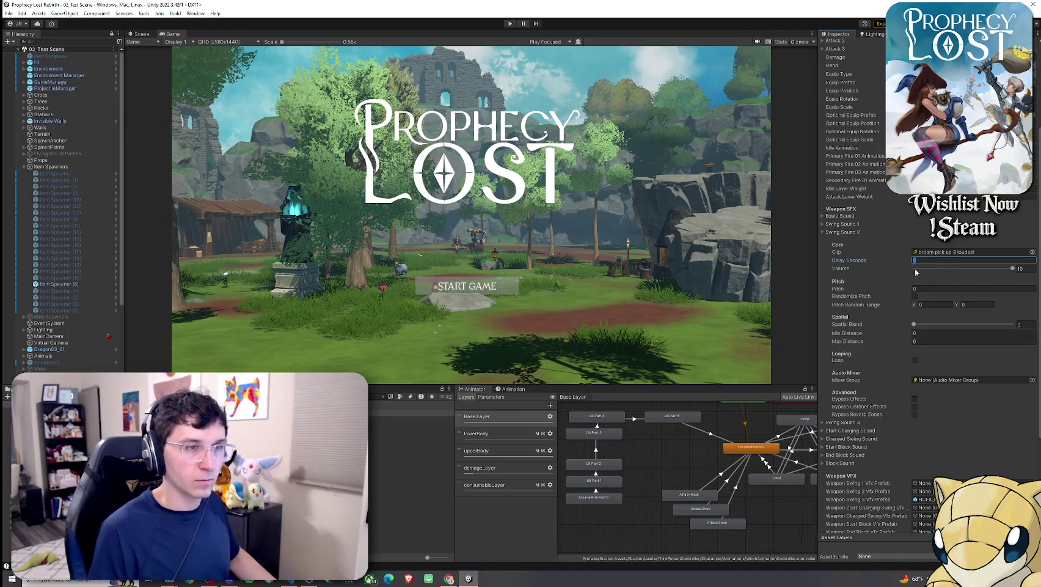
pyautogui.write('.2')
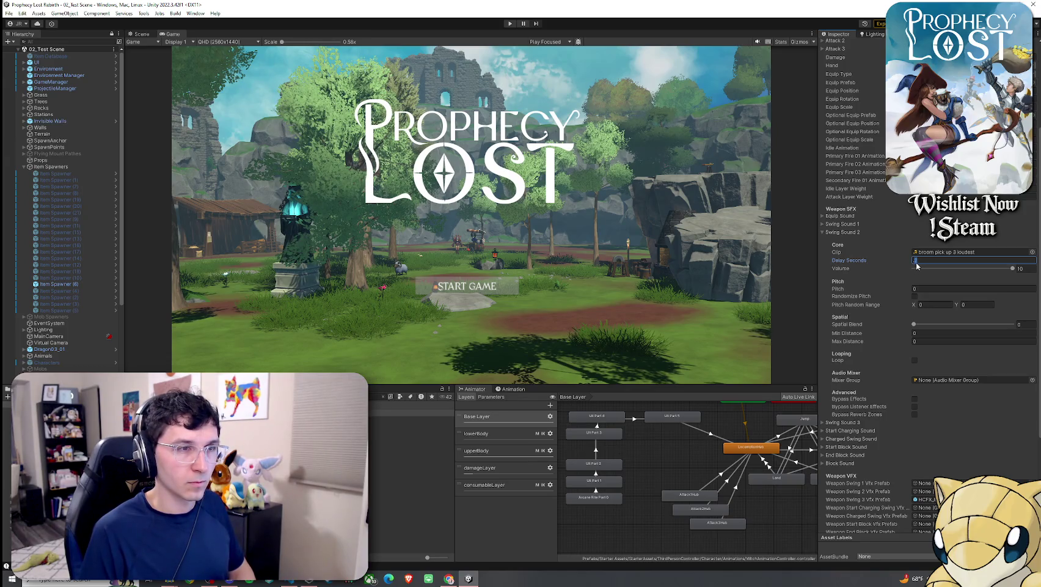
pyautogui.write('.05')
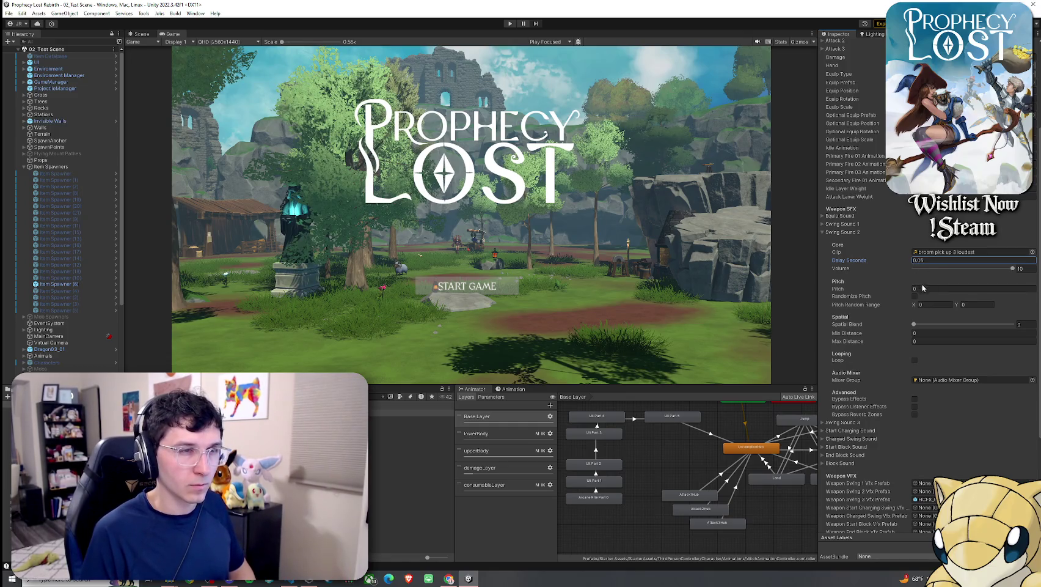
pyautogui.click(923, 288)
pyautogui.write('1')
# Step: Enable Swing Sound 2 pitch randomization from 0.9 to 1.1 with spatial blend 1
pyautogui.click(915, 295)
pyautogui.click(929, 304)
pyautogui.write('.9')
pyautogui.press('Tab')
pyautogui.write('1')
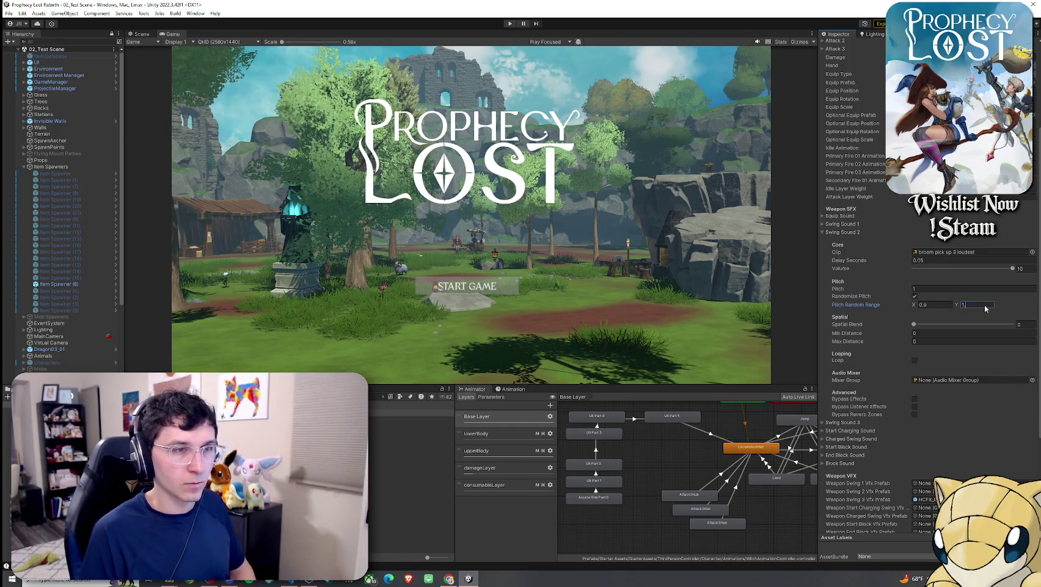
pyautogui.write('.1')
pyautogui.moveTo(968, 325); pyautogui.dragTo(1018, 325)
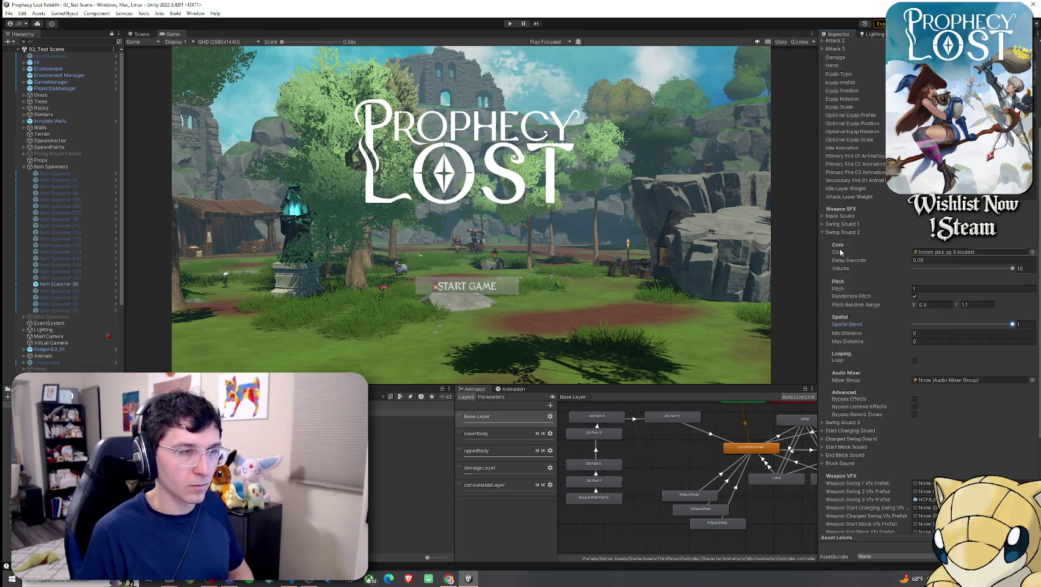
pyautogui.click(842, 232)
pyautogui.click(847, 283)
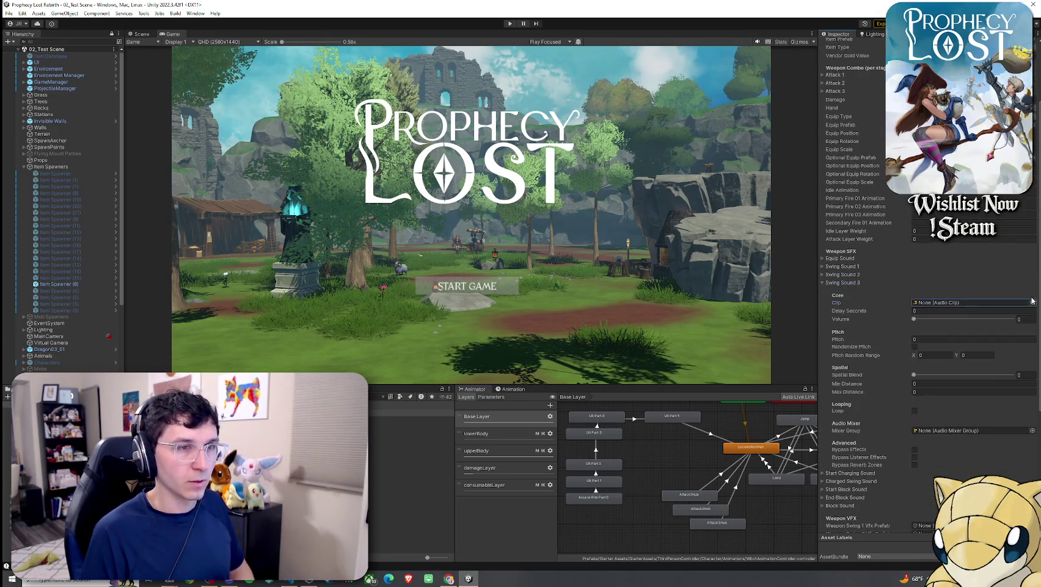
# Step: Assign broom pick up 1 loudest to Swing Sound 3 and raise its volume to 10
pyautogui.click(1032, 302)
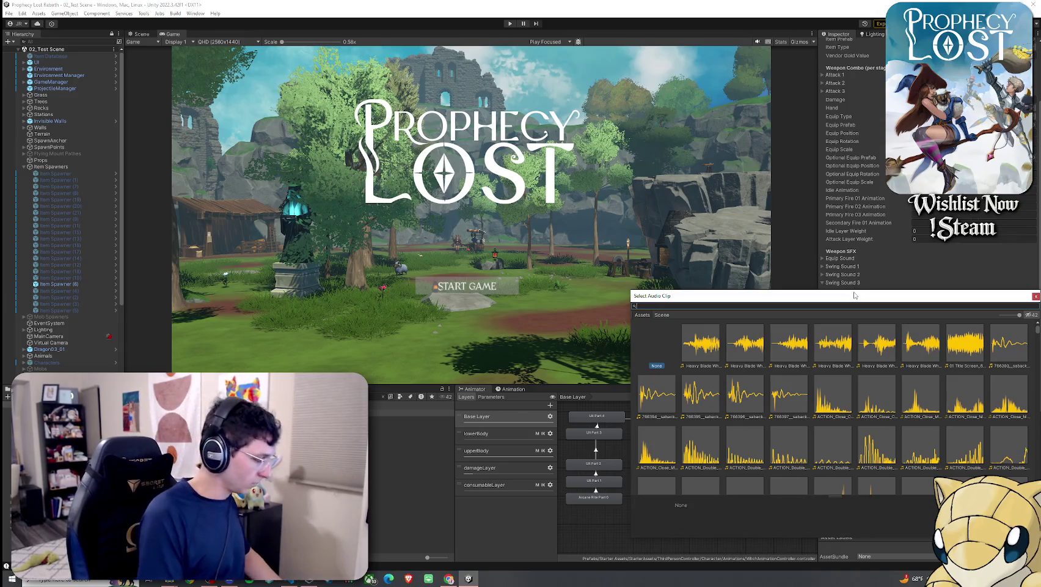
pyautogui.write('loudest 3')
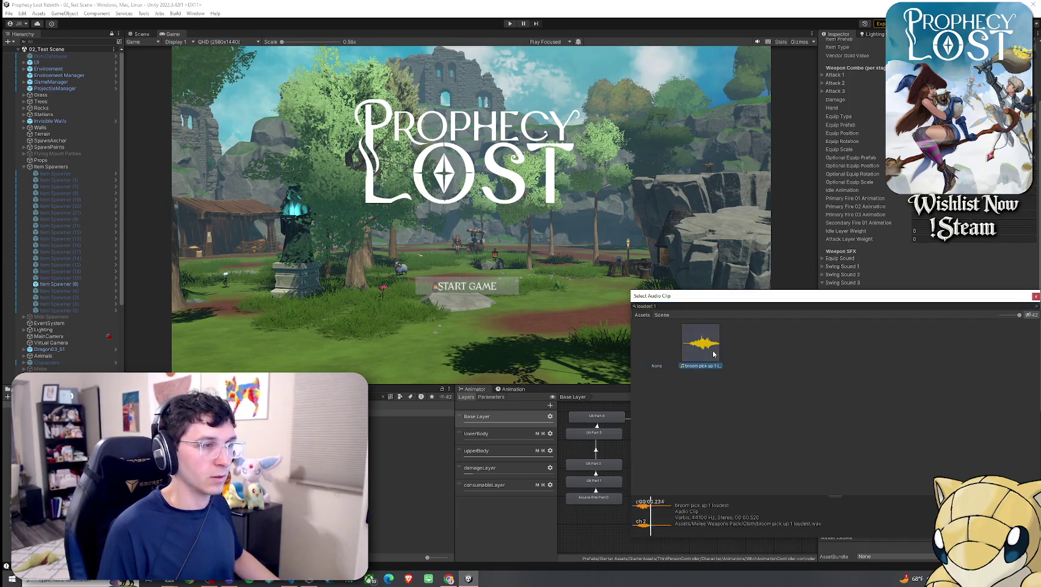
pyautogui.doubleClick(712, 348)
pyautogui.moveTo(979, 324); pyautogui.dragTo(1029, 323)
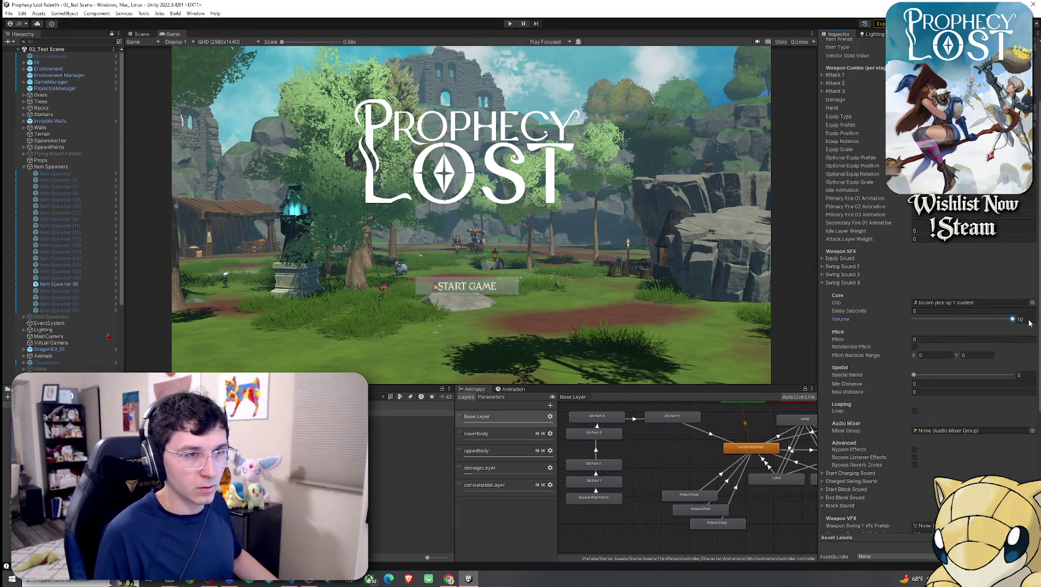
# Step: Set Swing Sound 3 pitch 1, randomized 0.9–1.1, with spatial blend 1
pyautogui.click(938, 340)
pyautogui.write('1')
pyautogui.click(915, 347)
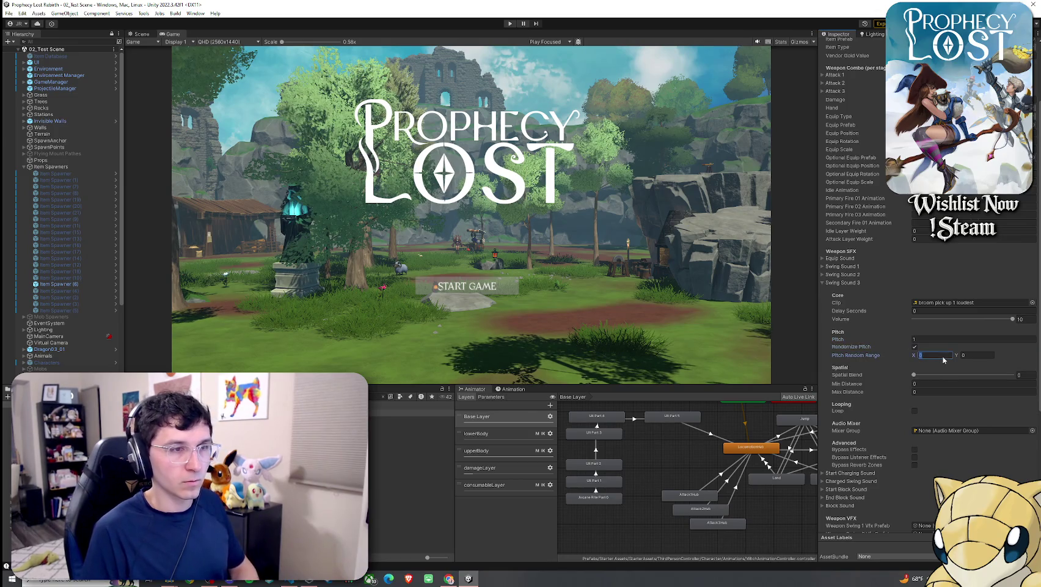
pyautogui.click(935, 355)
pyautogui.write('.8')
pyautogui.write('.9')
pyautogui.press('Tab')
pyautogui.write('1.1')
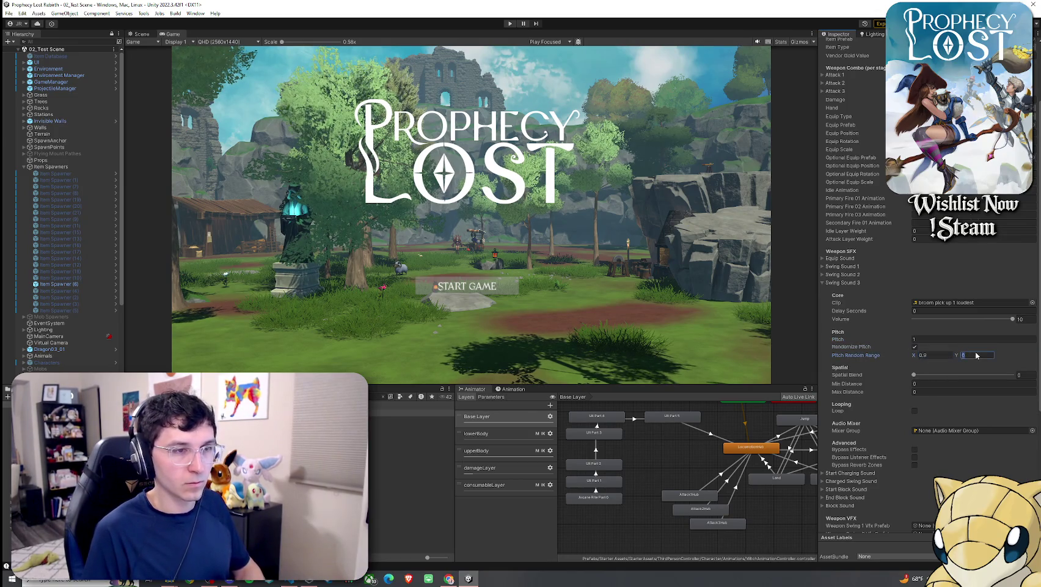
pyautogui.moveTo(983, 375); pyautogui.dragTo(1016, 376)
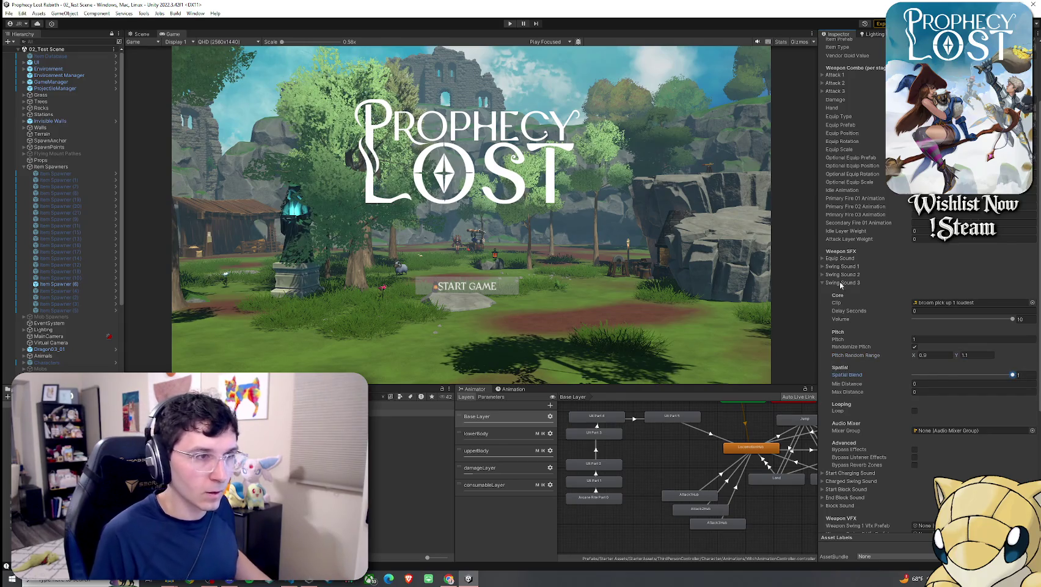
pyautogui.click(842, 283)
pyautogui.click(841, 258)
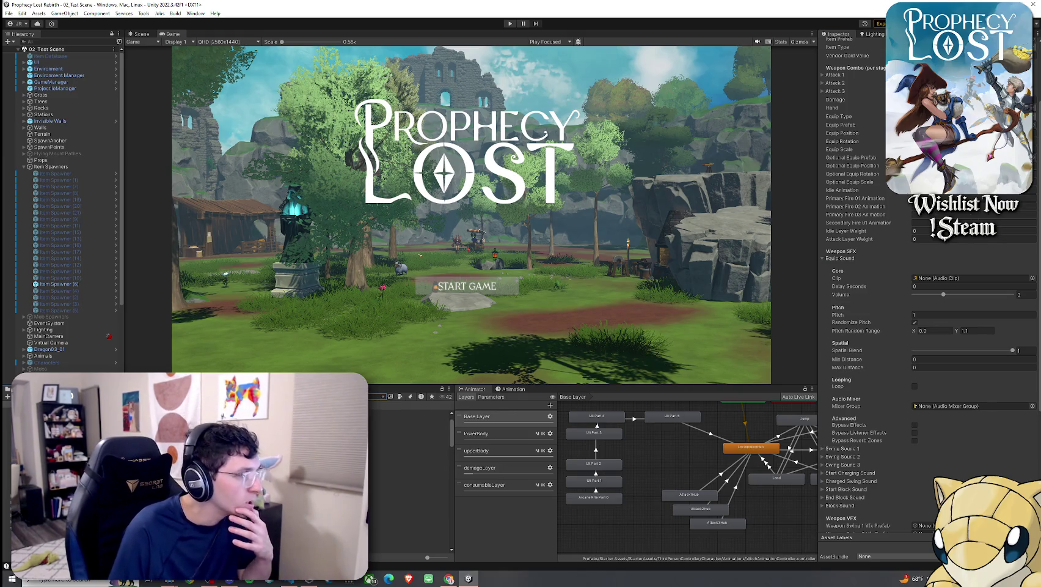
pyautogui.click(379, 435)
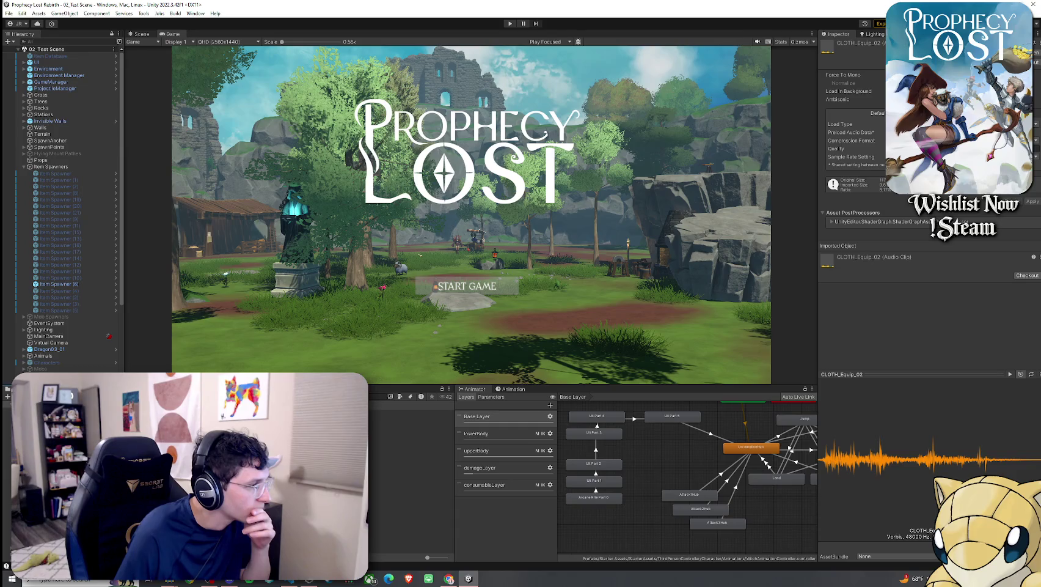
pyautogui.click(403, 537)
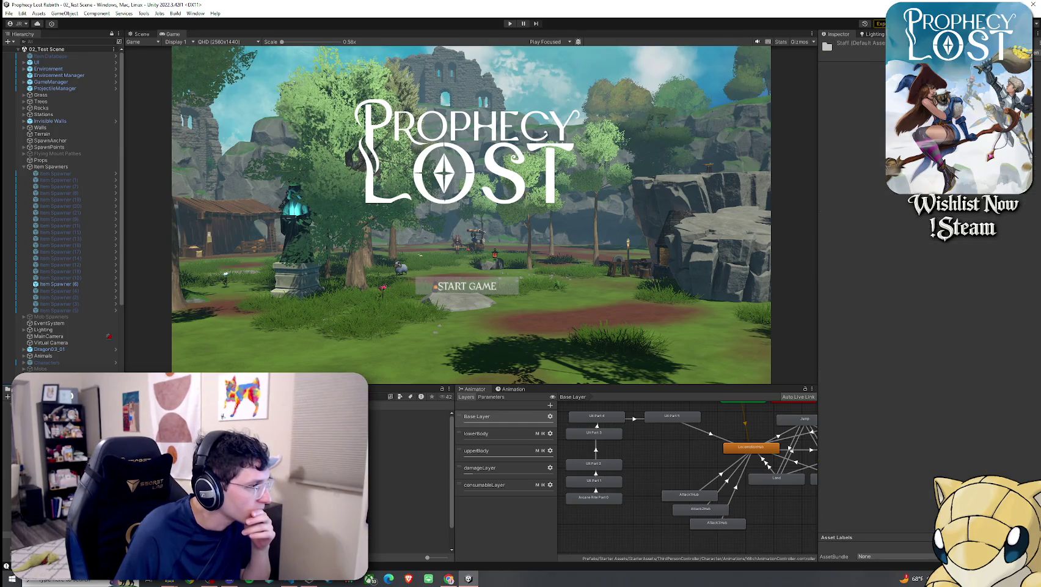
pyautogui.press('Down')
pyautogui.press('Down')
pyautogui.press('Down')
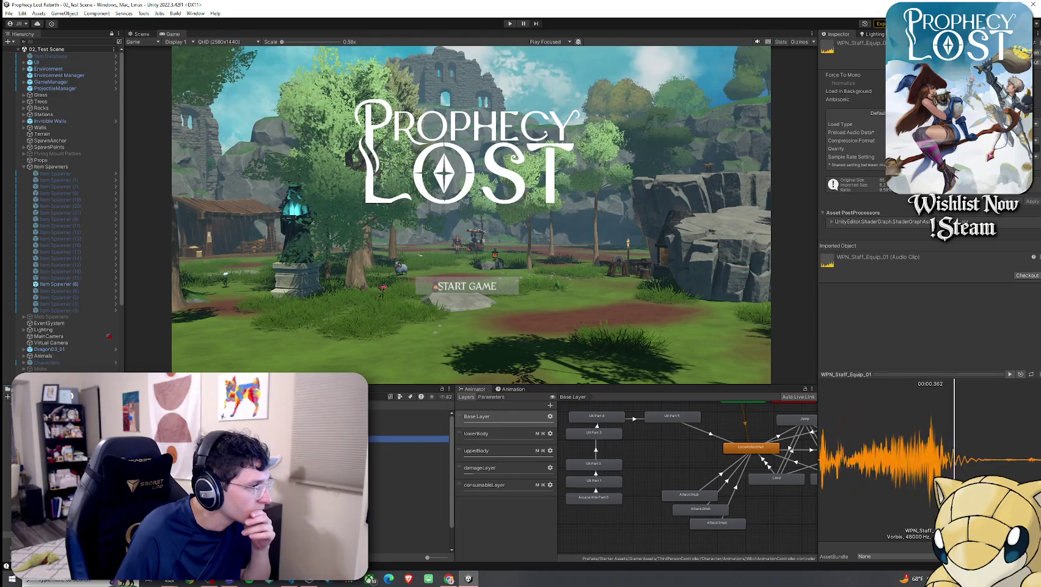
pyautogui.press('Down')
pyautogui.press('Up')
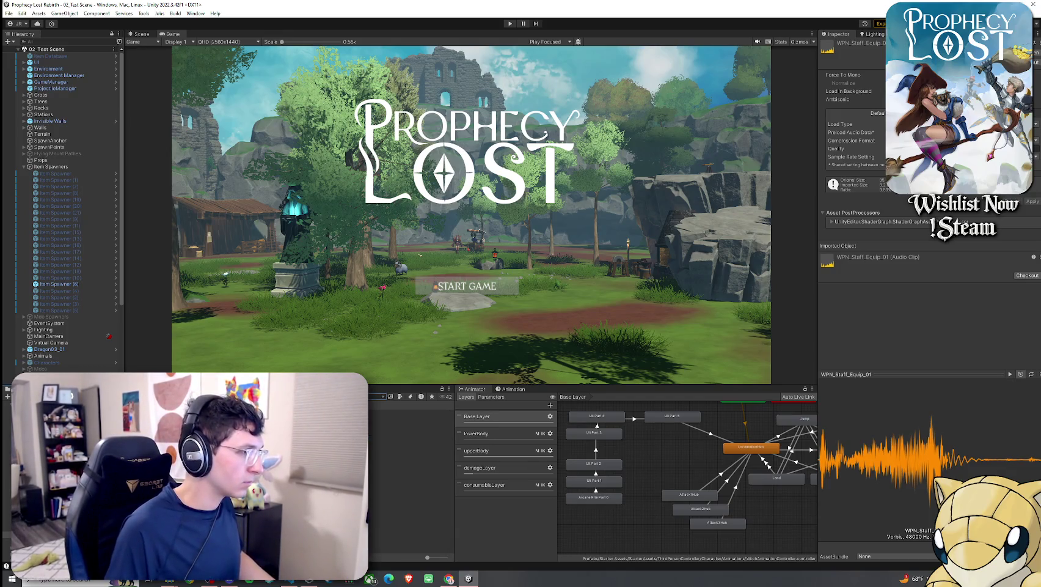
pyautogui.click(398, 413)
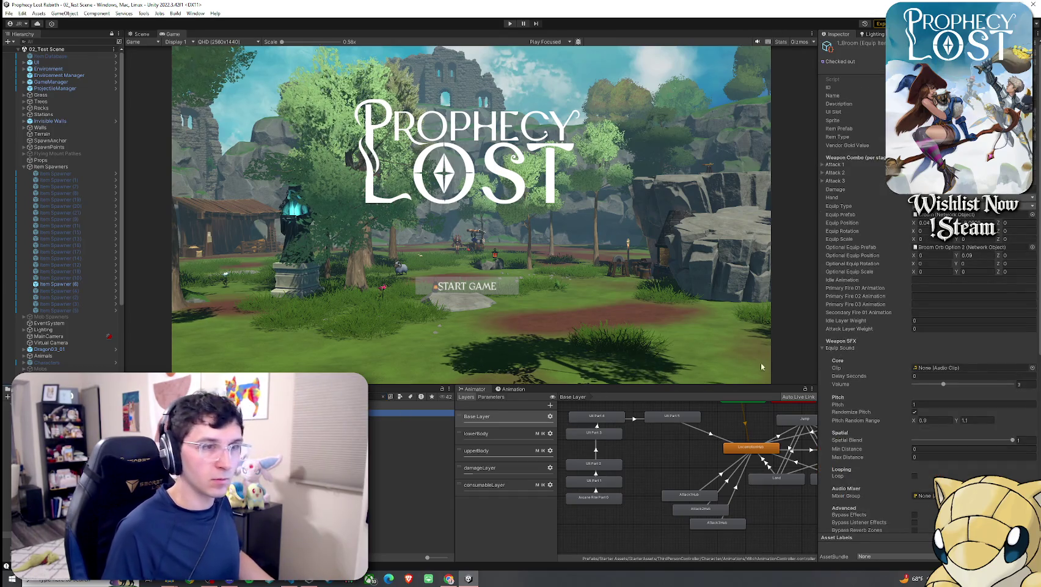
# Step: Set the broom's Equip Sound clip to WPN_Staff_Equip_01
pyautogui.click(1032, 371)
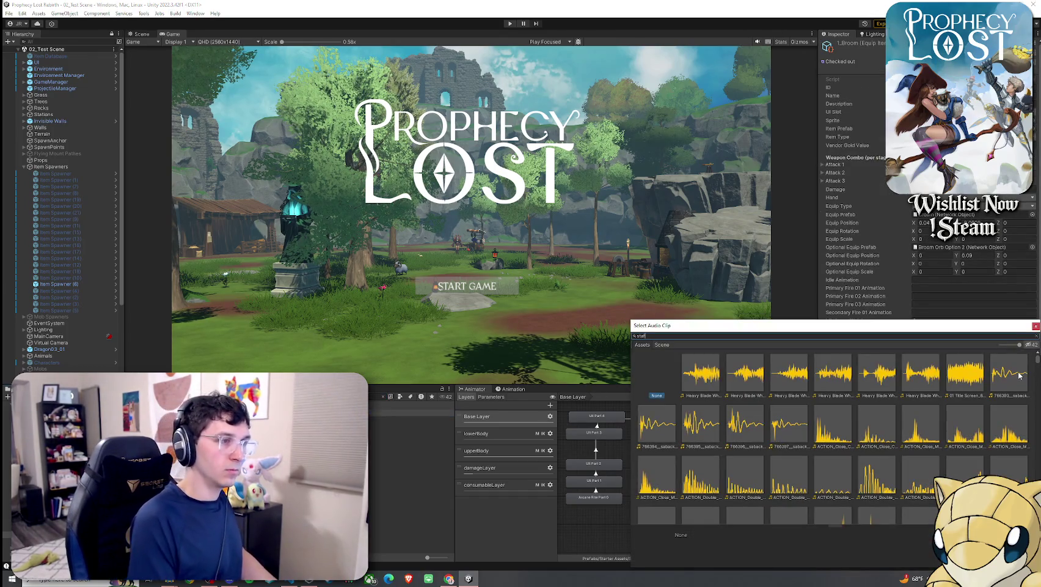
pyautogui.write('staff equi')
pyautogui.press('BackSpace')
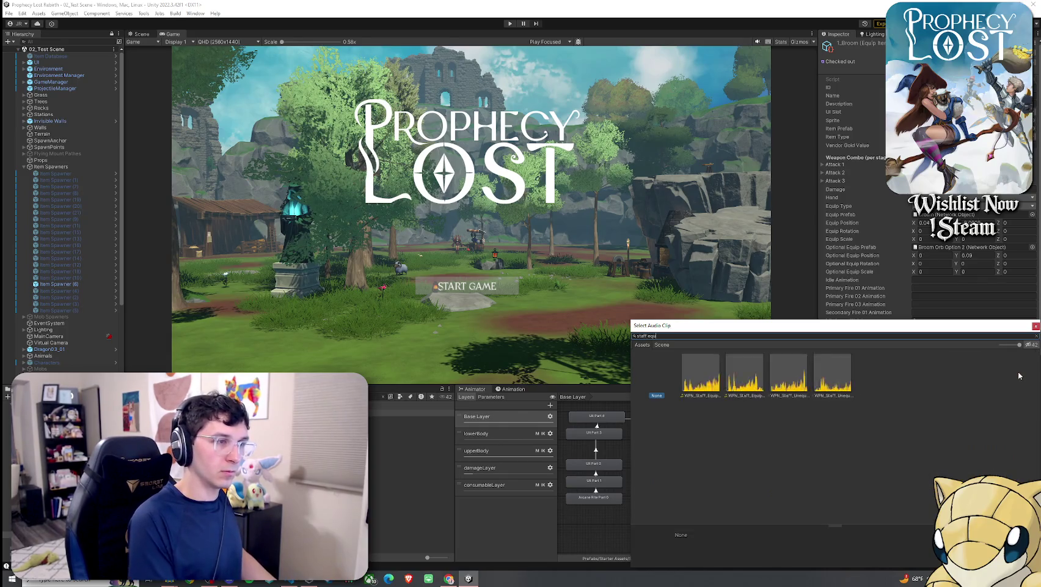
pyautogui.click(701, 373)
pyautogui.write('1')
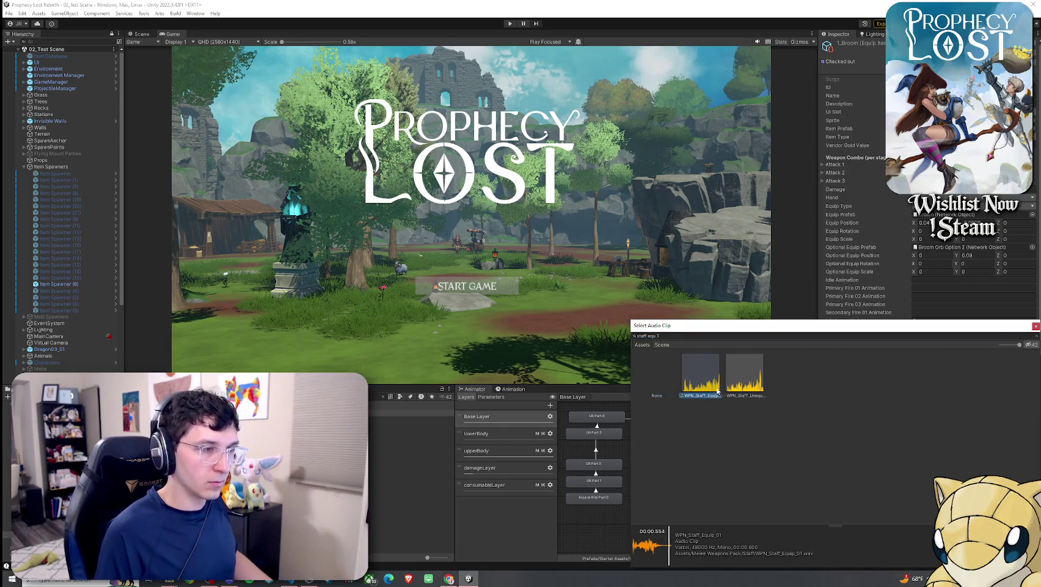
pyautogui.press('Return')
# Step: Give the Equip Sound pitch 0.8 with Randomize Pitch on, ranging 0.7 to 0.9
pyautogui.click(936, 420)
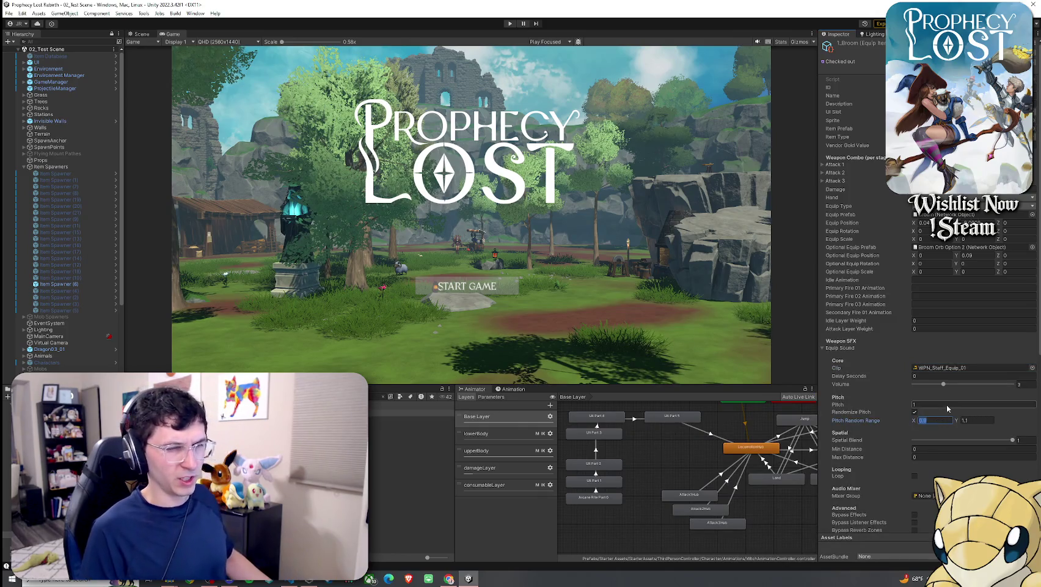
pyautogui.press('BackSpace')
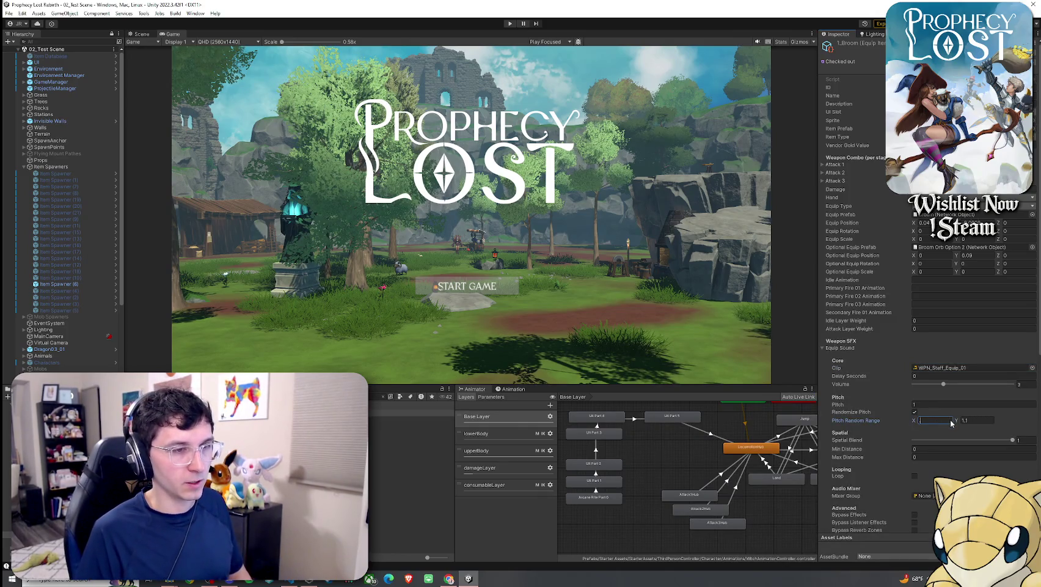
pyautogui.write('0.7')
pyautogui.click(978, 422)
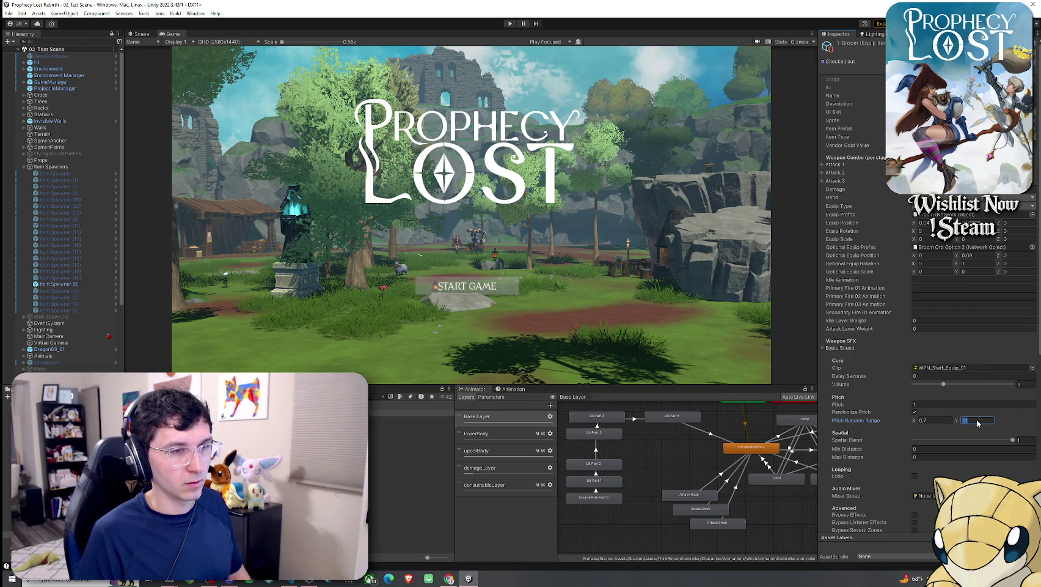
pyautogui.press('BackSpace')
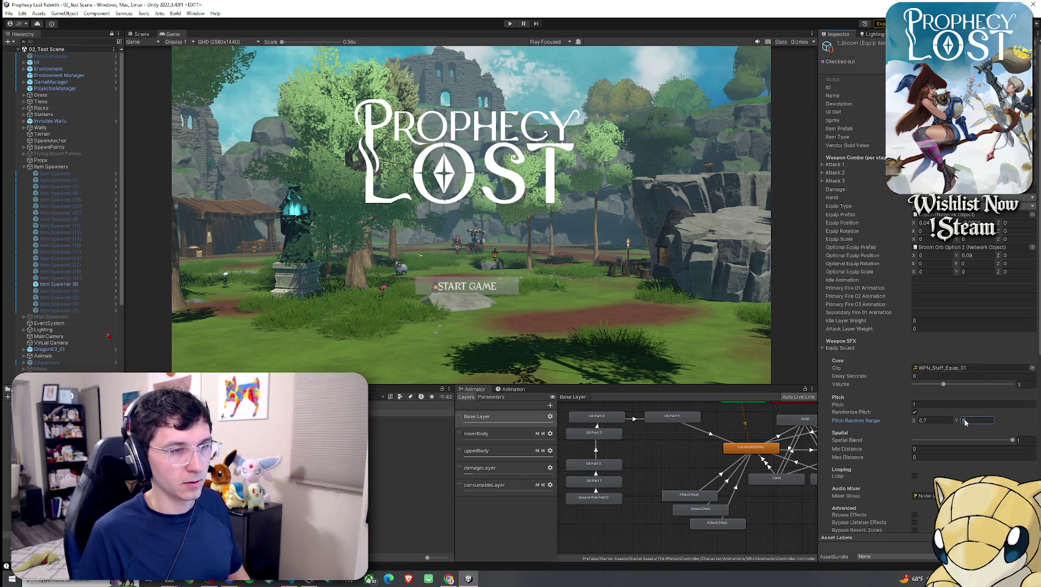
pyautogui.write('.9')
pyautogui.click(928, 404)
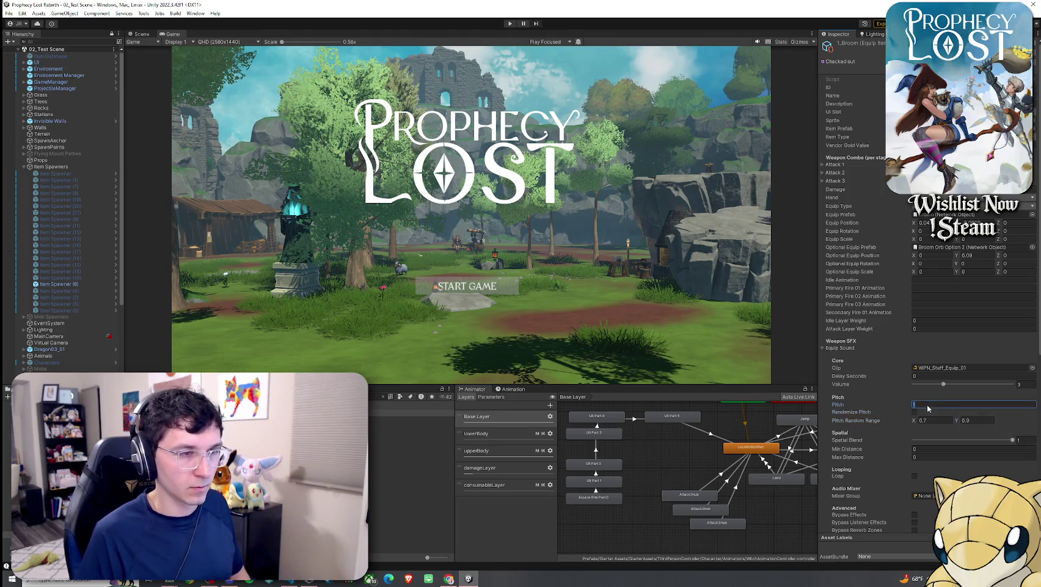
pyautogui.write('0.8')
pyautogui.click(915, 413)
pyautogui.scroll(-2, 951, 422)
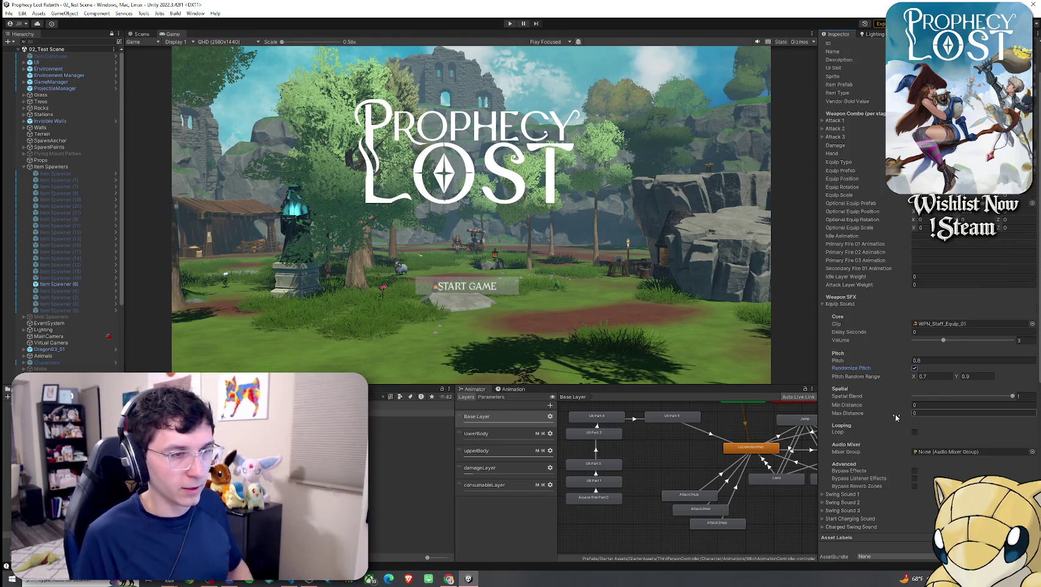
pyautogui.click(8, 12)
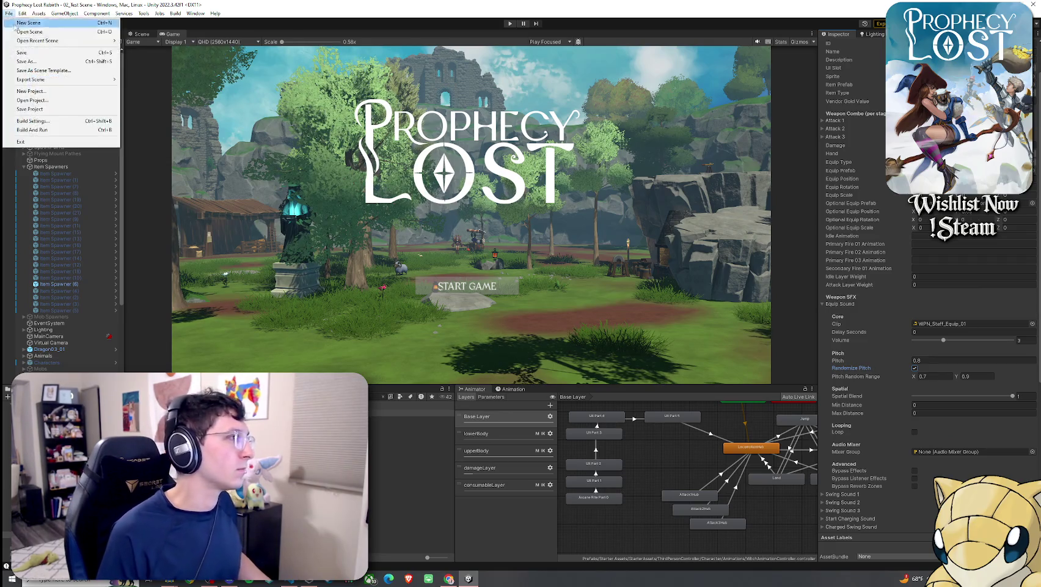
# Step: Save the scene, enter play mode and start the game from the title screen
pyautogui.click(68, 53)
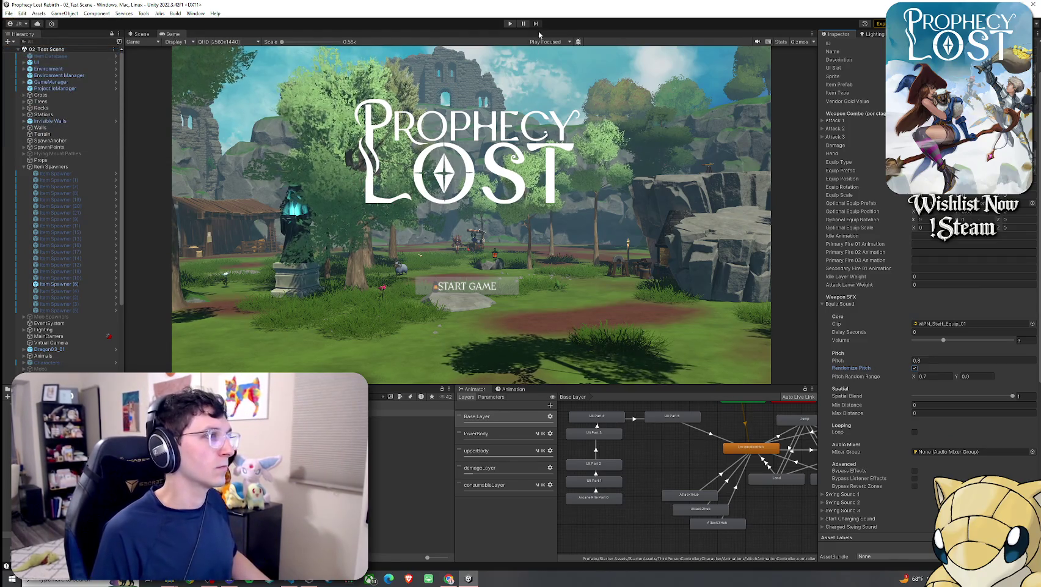
pyautogui.click(510, 23)
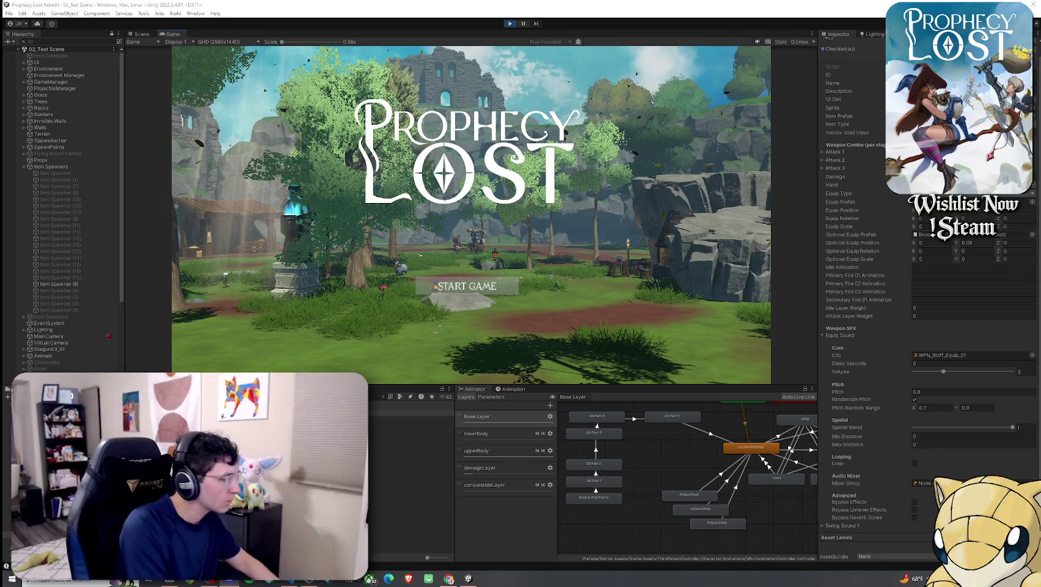
pyautogui.click(435, 286)
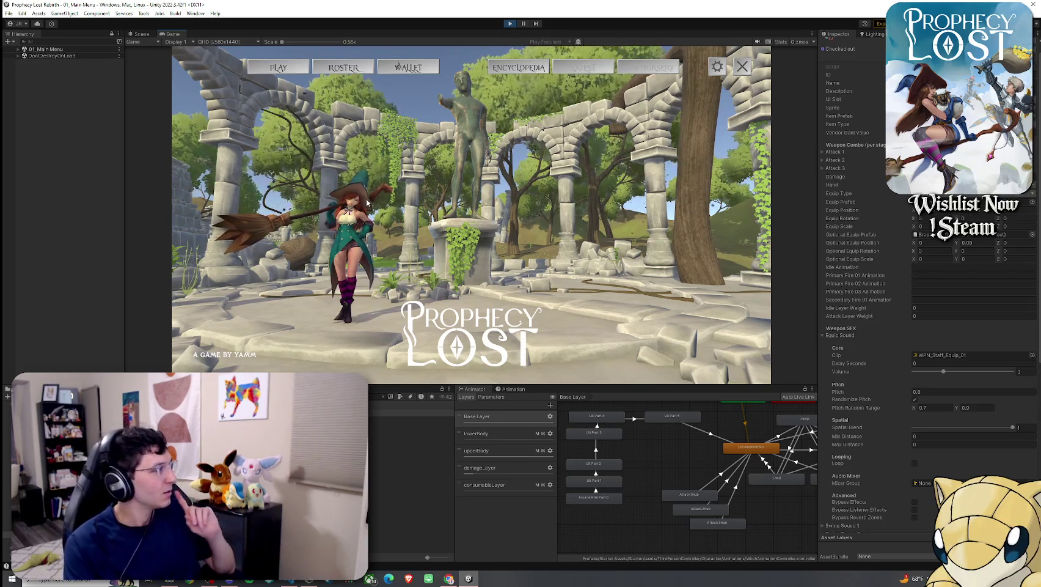
# Step: Choose the Witch from the Roster, enter the test level and equip the broom from inventory
pyautogui.click(335, 72)
pyautogui.click(484, 115)
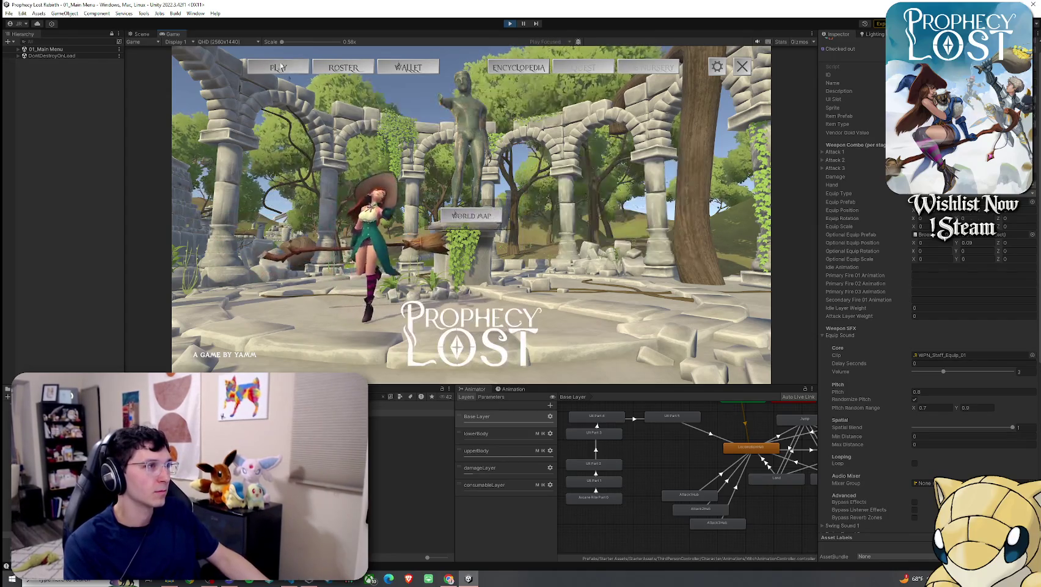
pyautogui.click(278, 67)
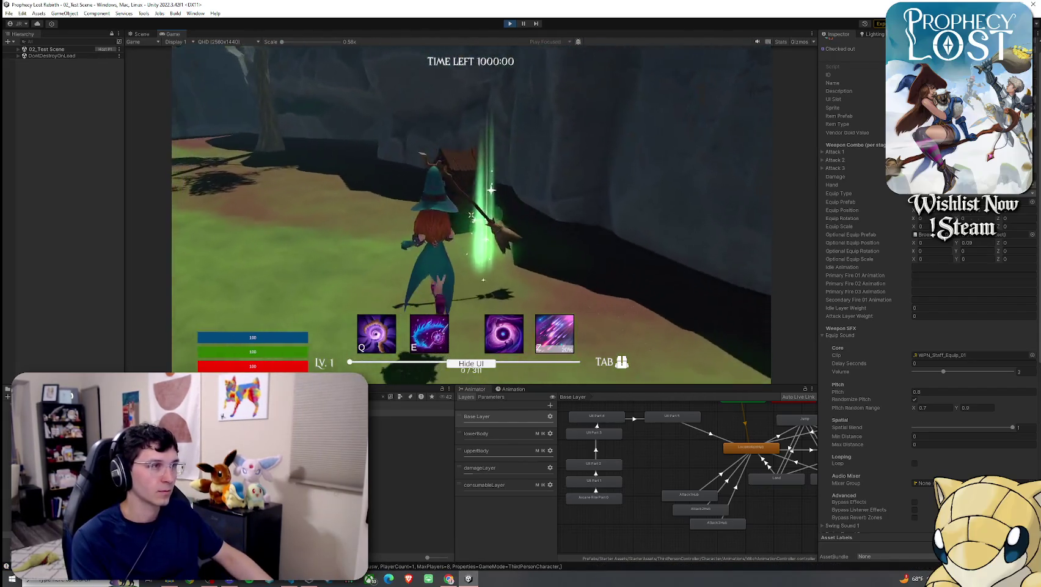
pyautogui.press('Tab')
pyautogui.click(612, 185)
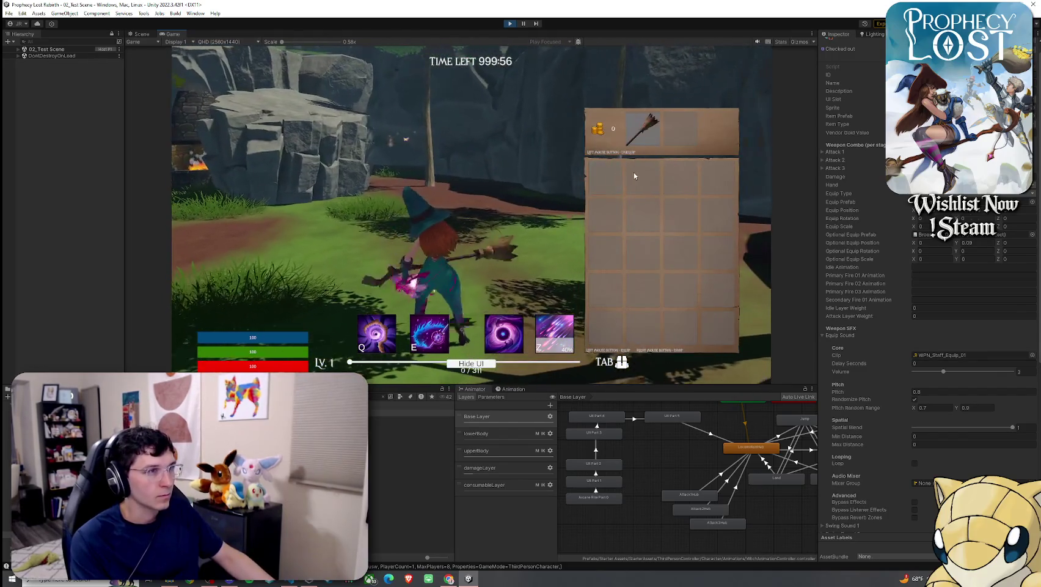
# Step: Change the Equip Sound's lower pitch bound, then re-equip the broom in game to hear it
pyautogui.press('Tab')
pyautogui.press('super')
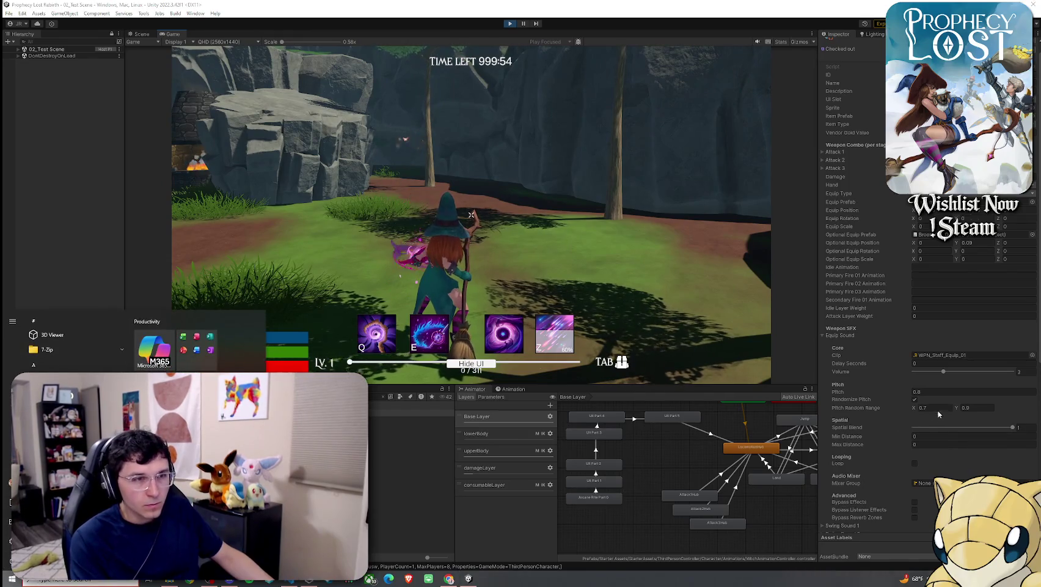
pyautogui.click(933, 408)
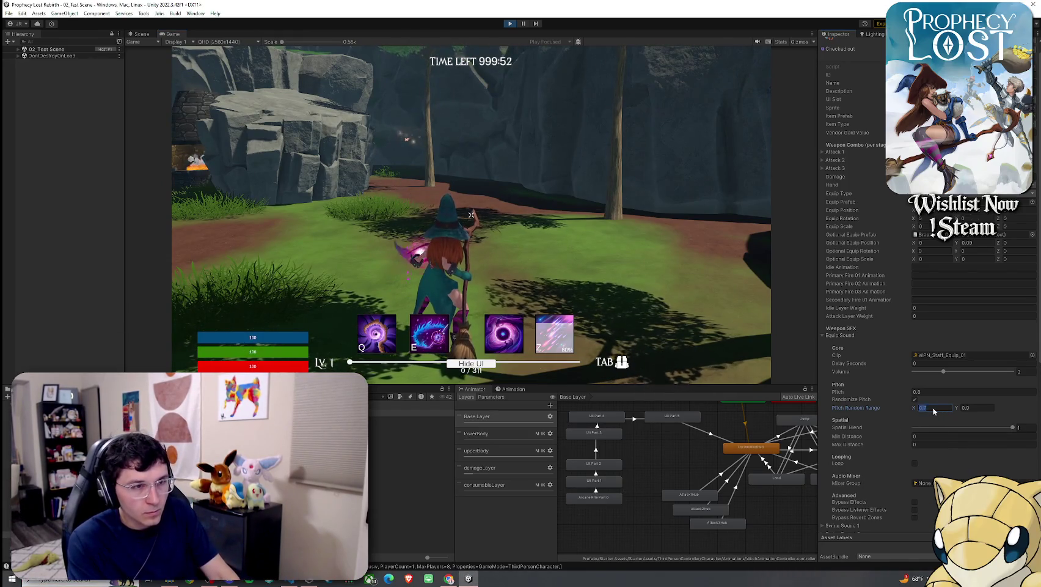
pyautogui.write('.')
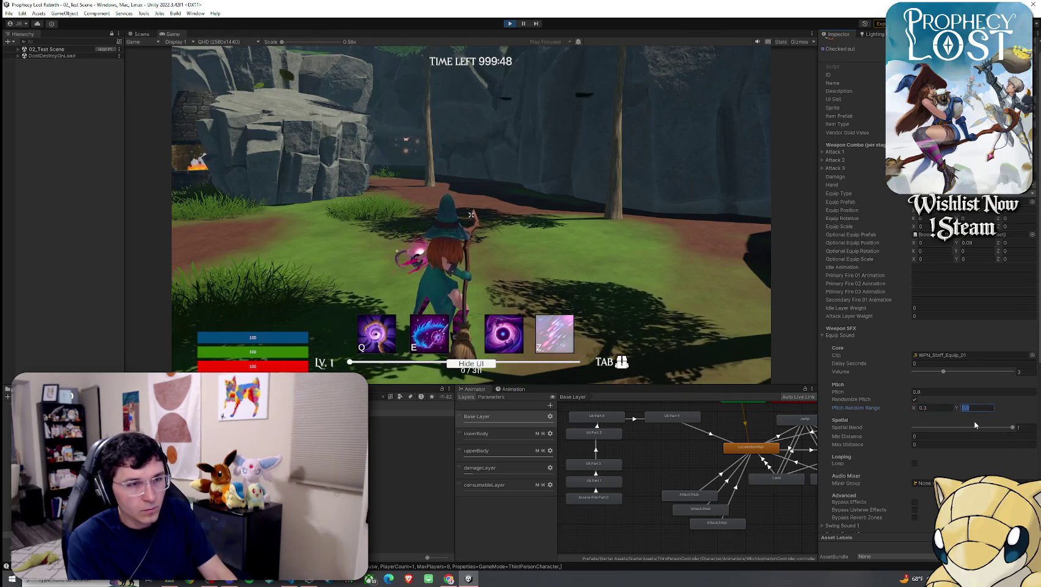
pyautogui.write('4')
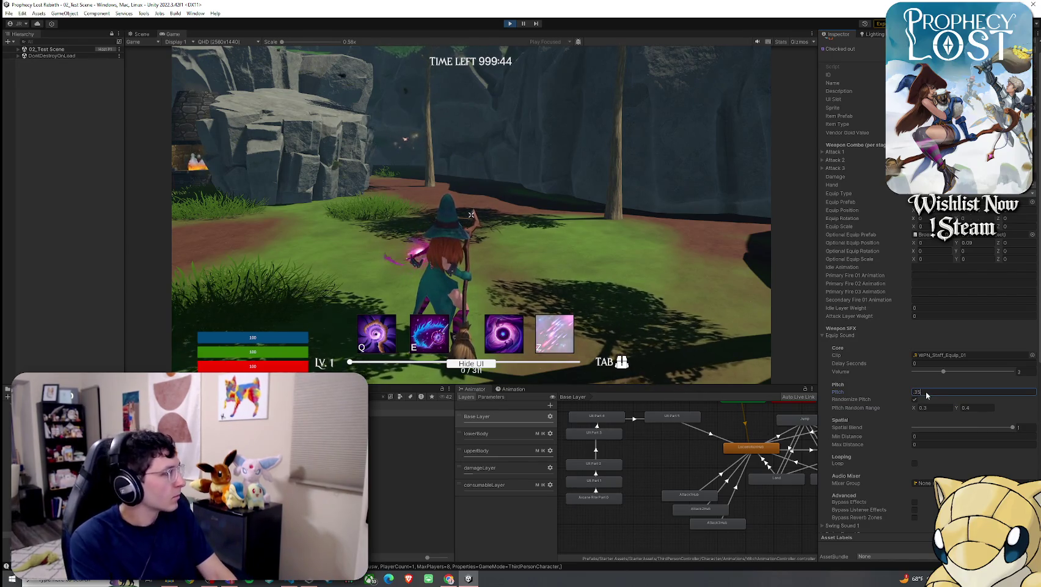
pyautogui.click(471, 214)
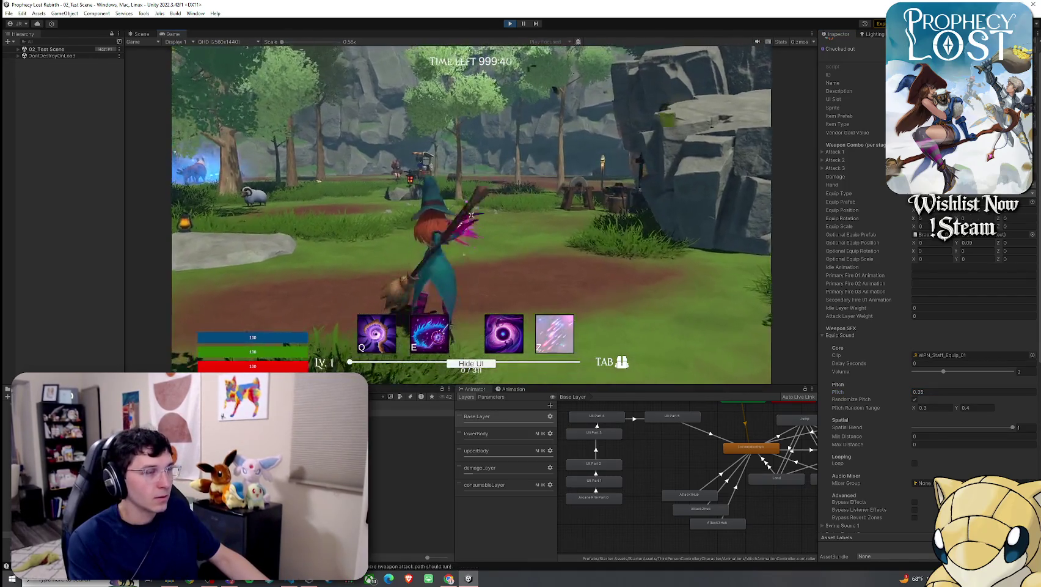
pyautogui.press('Tab')
pyautogui.click(629, 142)
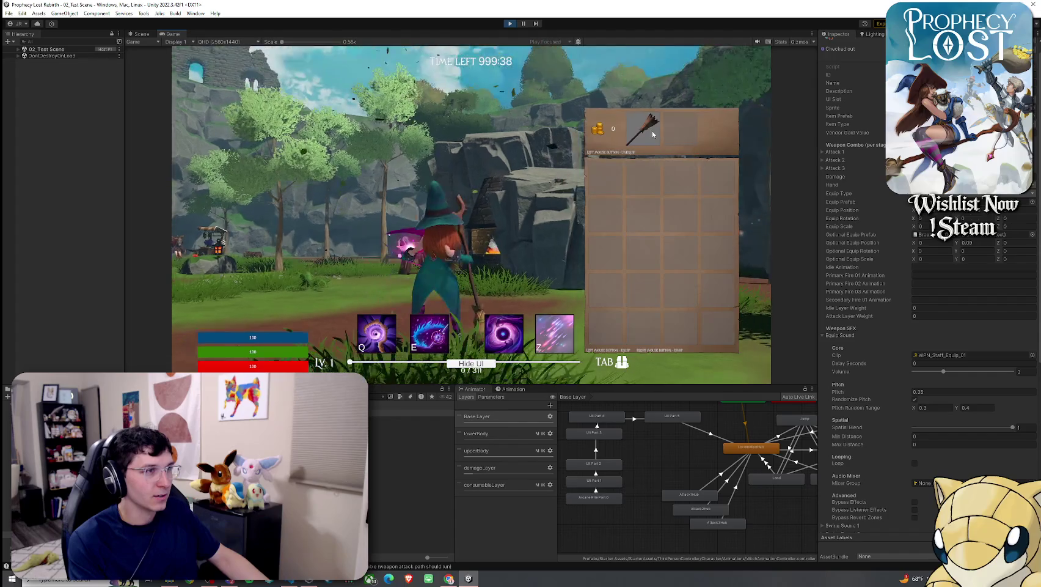
pyautogui.click(615, 173)
# Step: Toggle the Equip Sound's randomized pitch and try pitch 0.2, re-equipping the broom to listen
pyautogui.press('super')
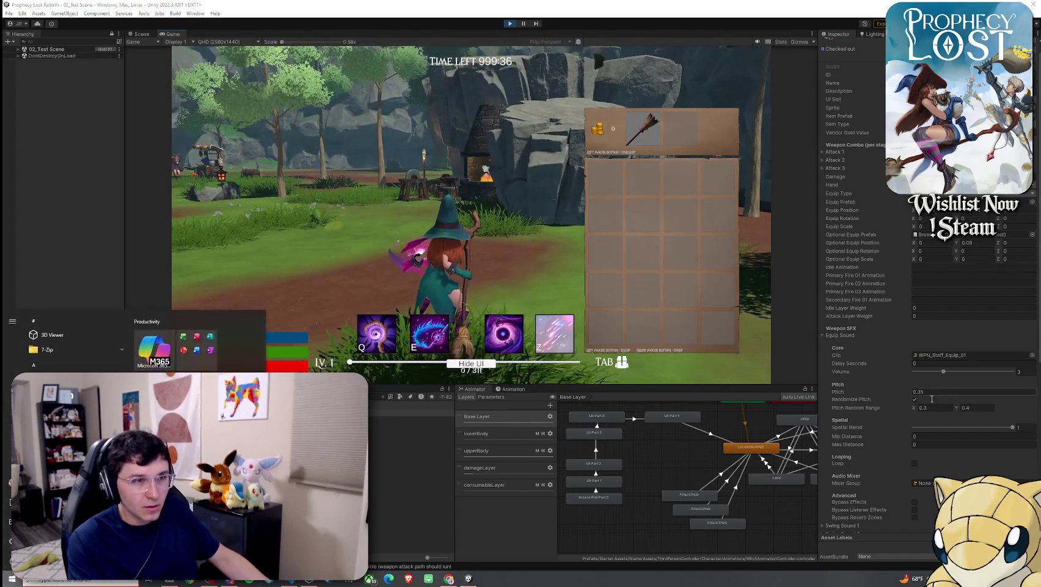
pyautogui.scroll(-2, 904, 373)
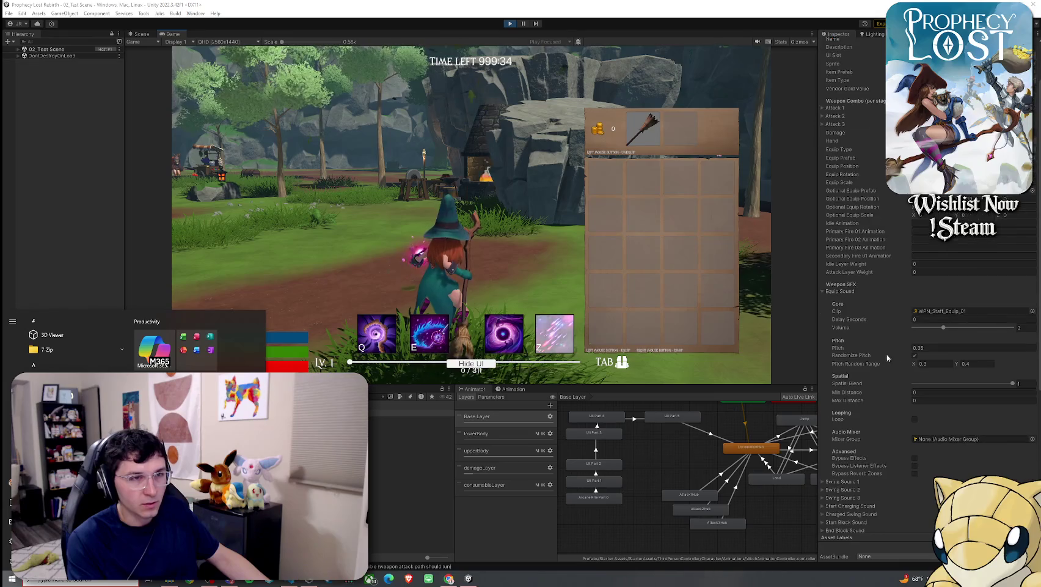
pyautogui.click(914, 355)
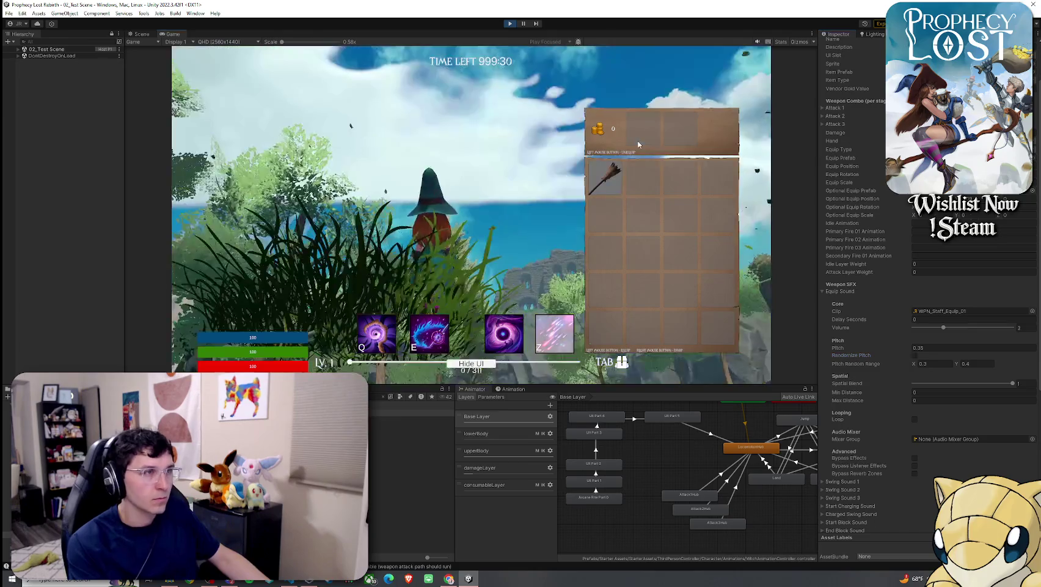
pyautogui.click(642, 129)
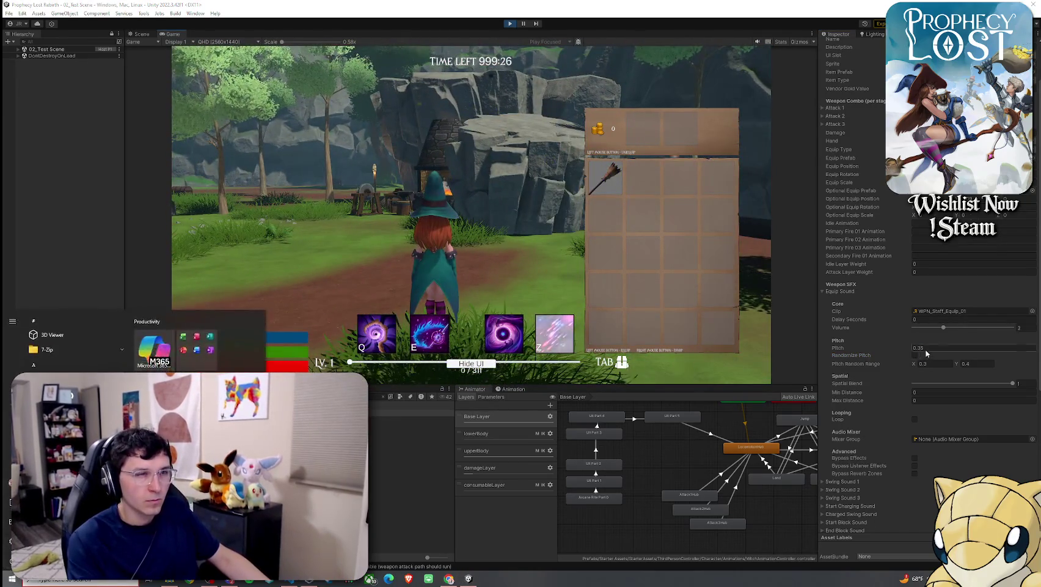
pyautogui.click(928, 348)
pyautogui.write('0.2')
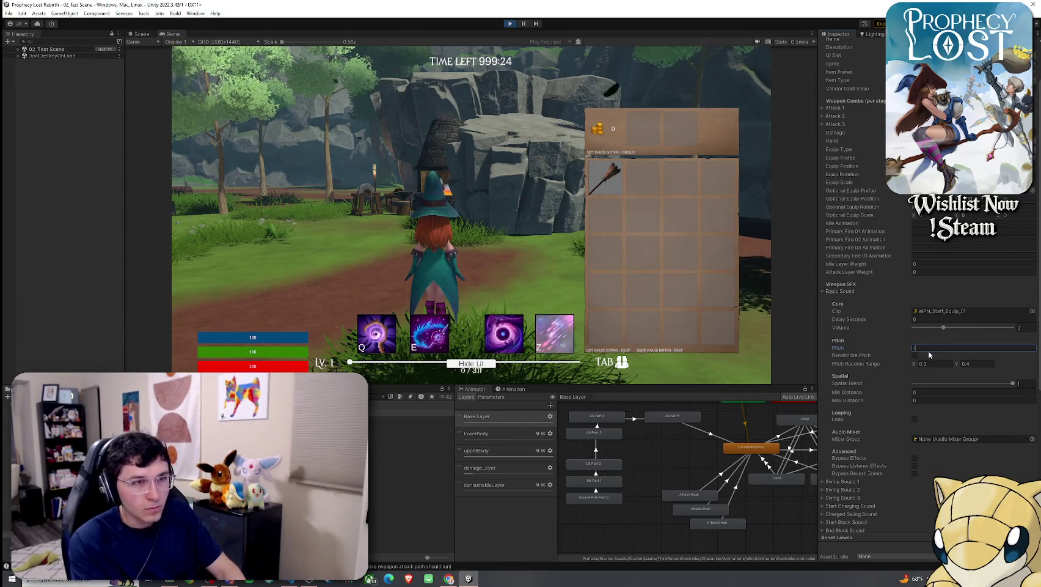
pyautogui.click(916, 355)
pyautogui.click(915, 356)
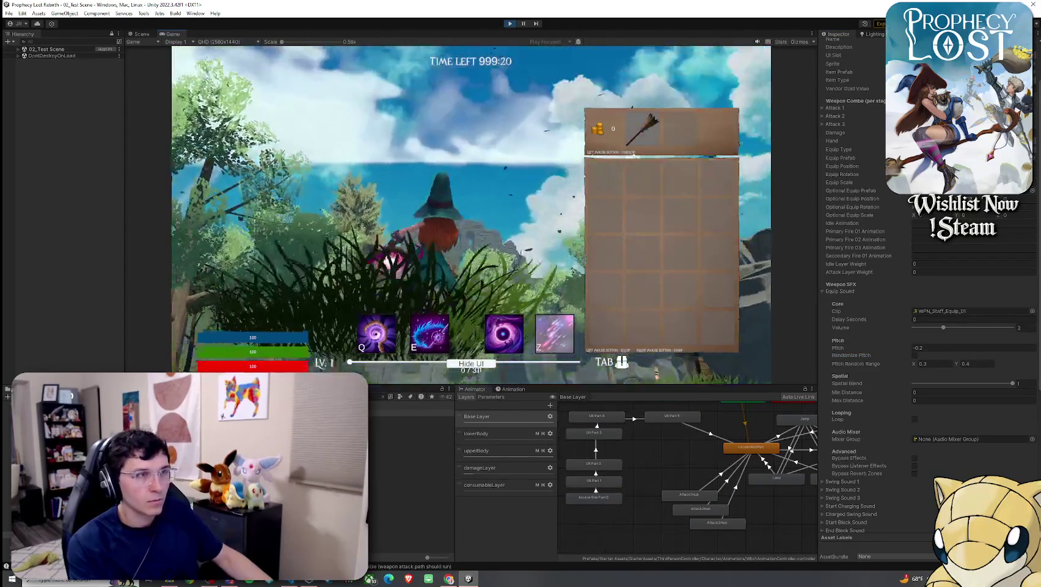
pyautogui.press('super')
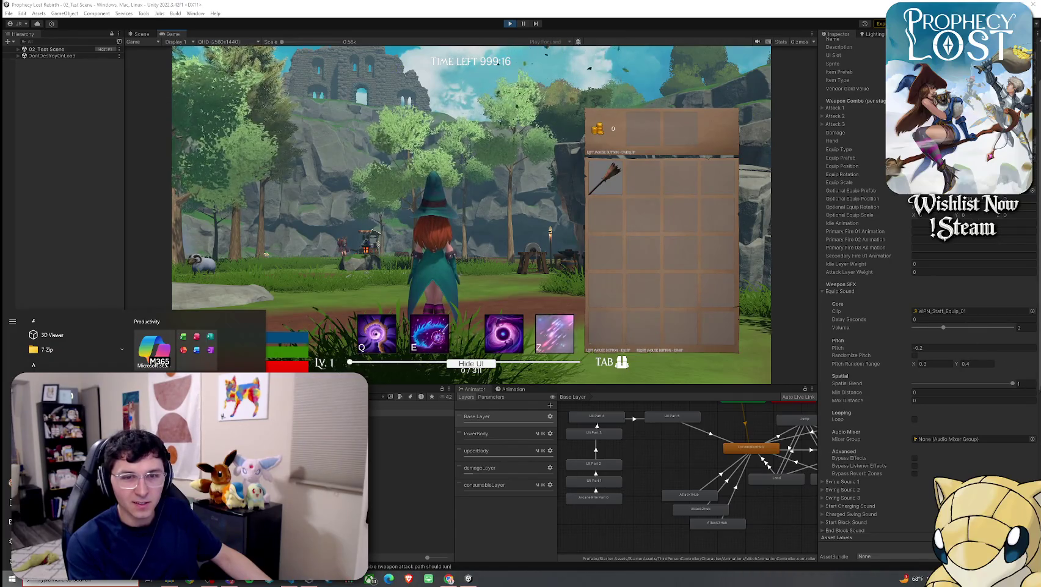
pyautogui.press('super')
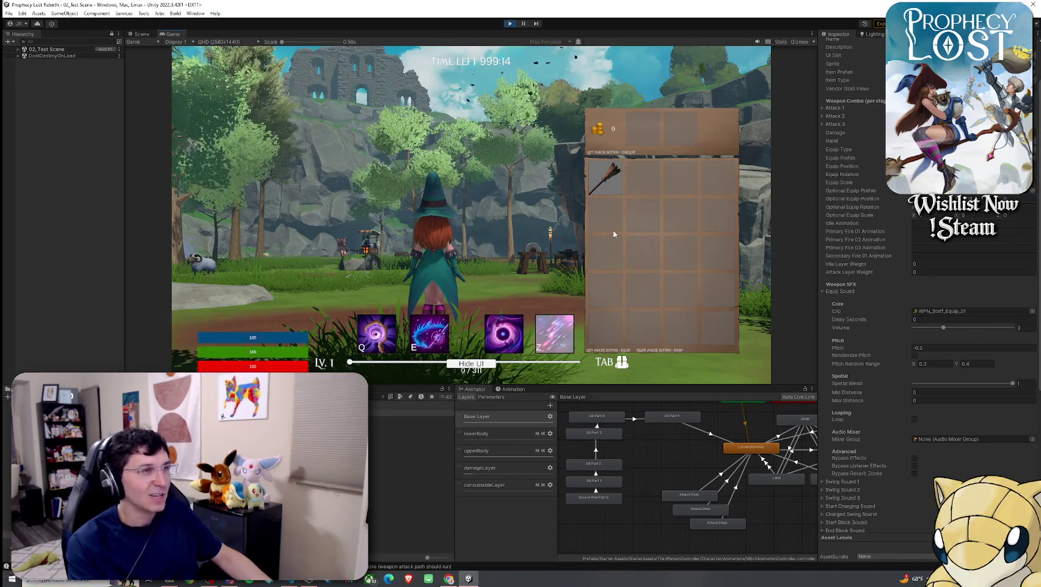
pyautogui.click(605, 178)
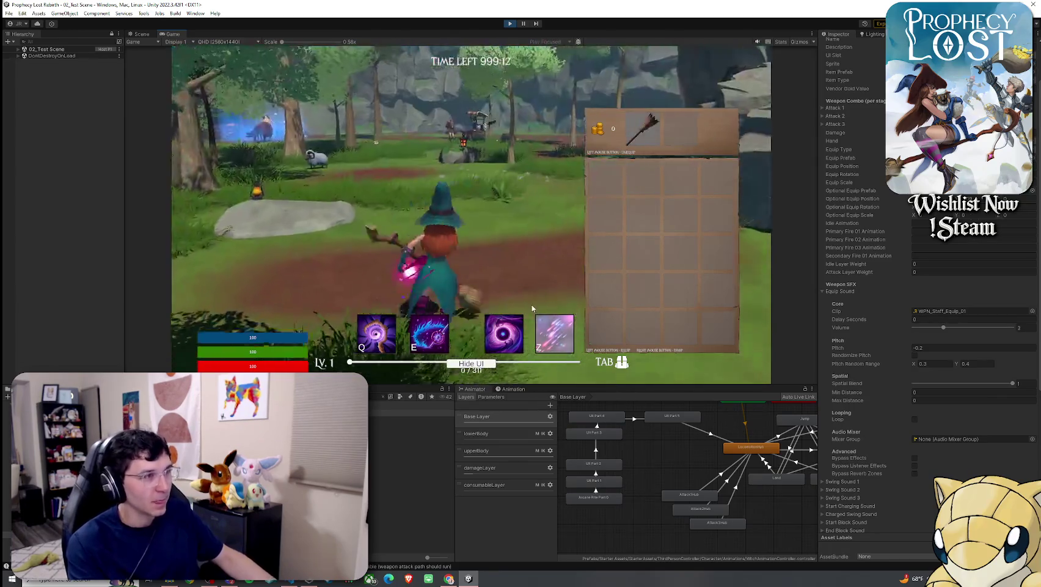
# Step: Finalize the Equip Sound at pitch 1 randomized 0.9–1.1, and collapse its settings
pyautogui.press('super')
pyautogui.press('super')
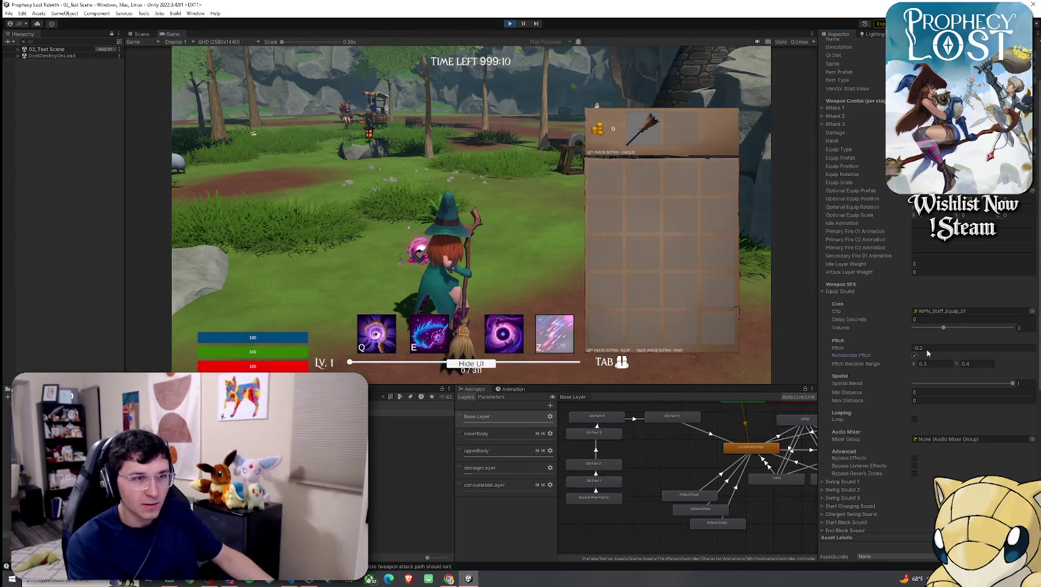
pyautogui.click(938, 348)
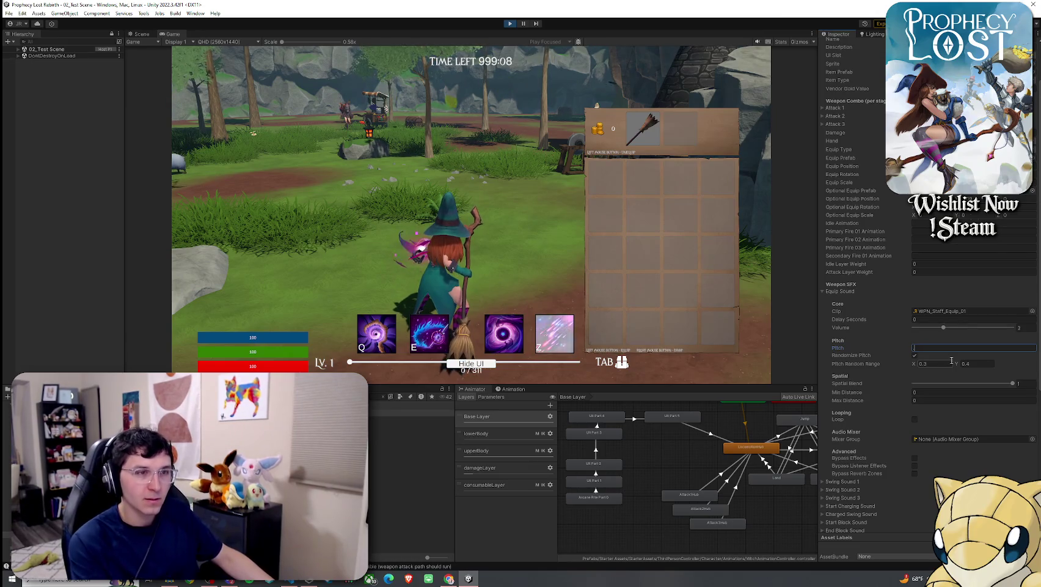
pyautogui.press('BackSpace')
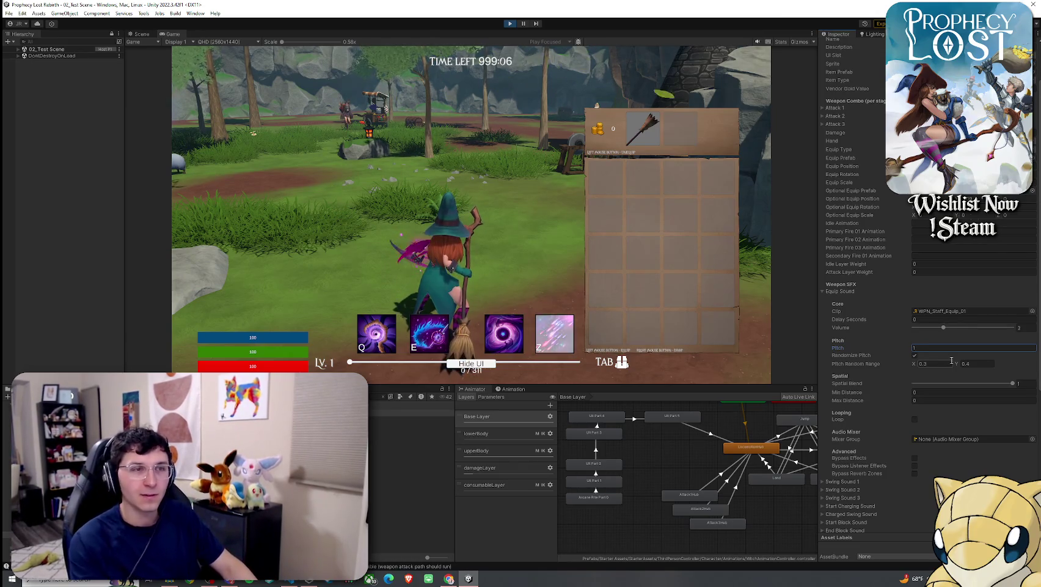
pyautogui.click(940, 365)
pyautogui.write('.8')
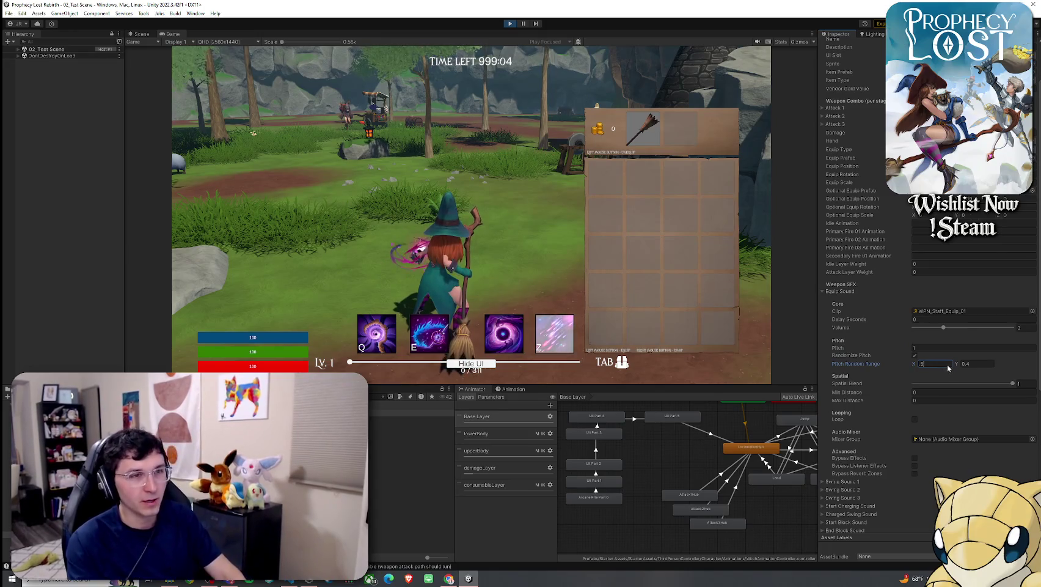
pyautogui.click(987, 364)
pyautogui.write('1.1')
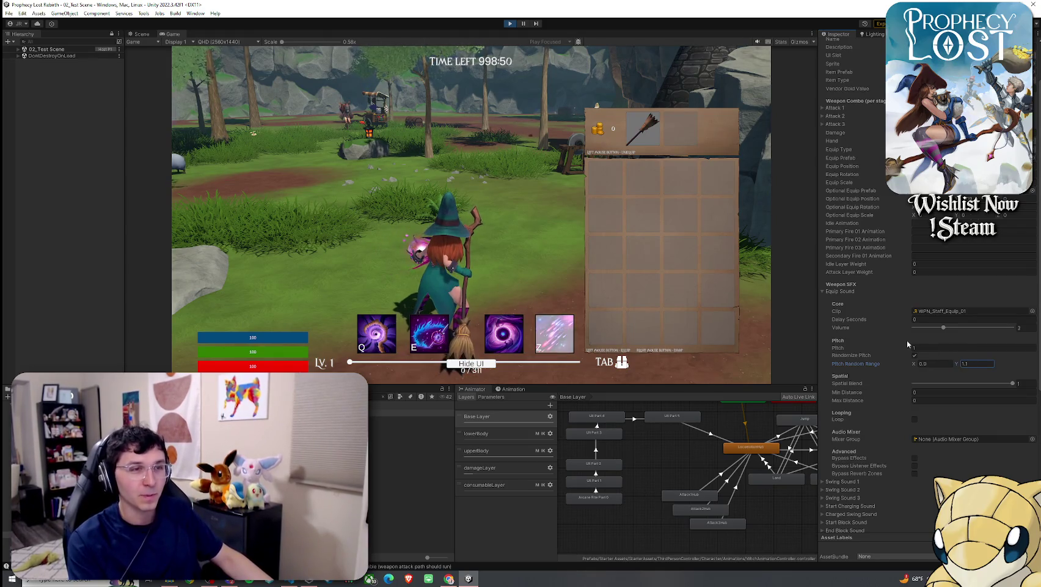
pyautogui.click(837, 291)
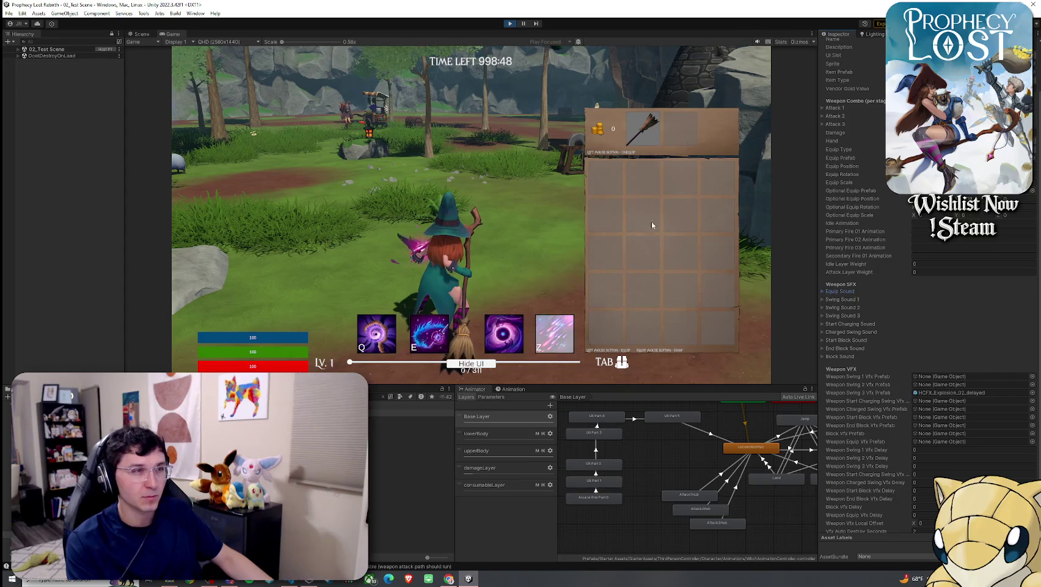
# Step: Close the inventory, walk the witch forward and swing the broom to hear the swing sounds
pyautogui.press('Tab')
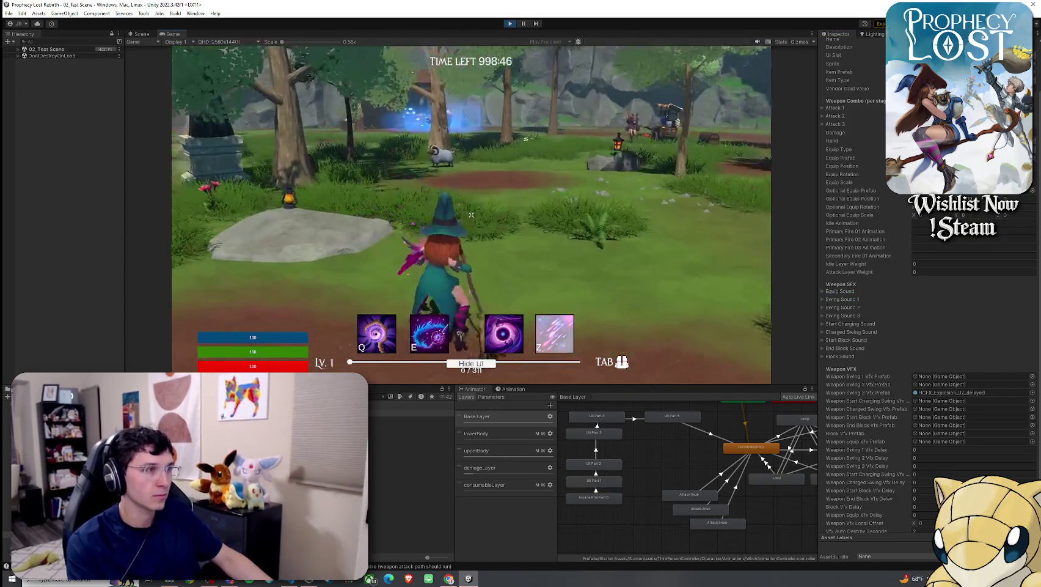
pyautogui.press('w')
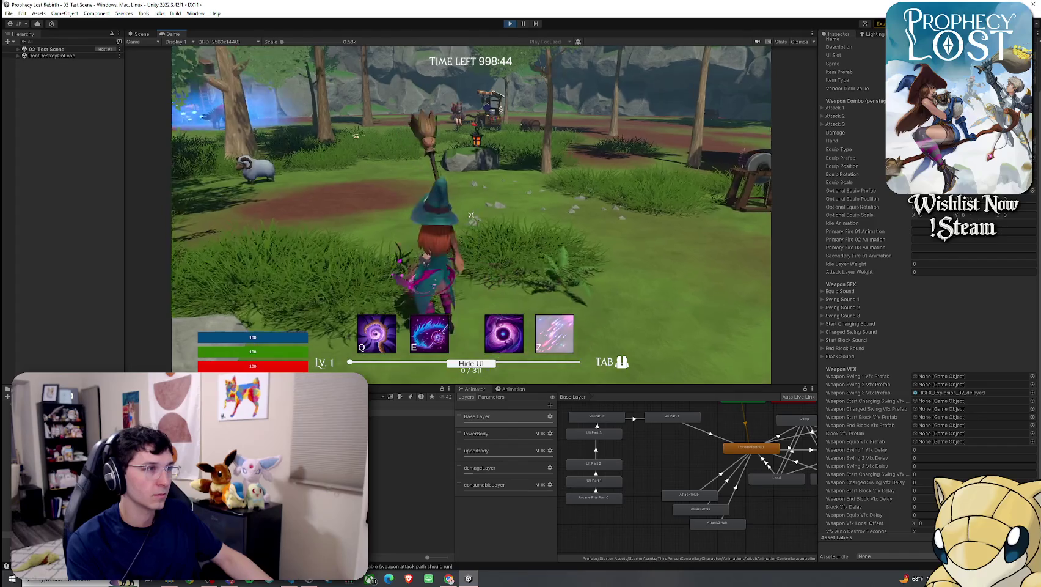
pyautogui.click(840, 299)
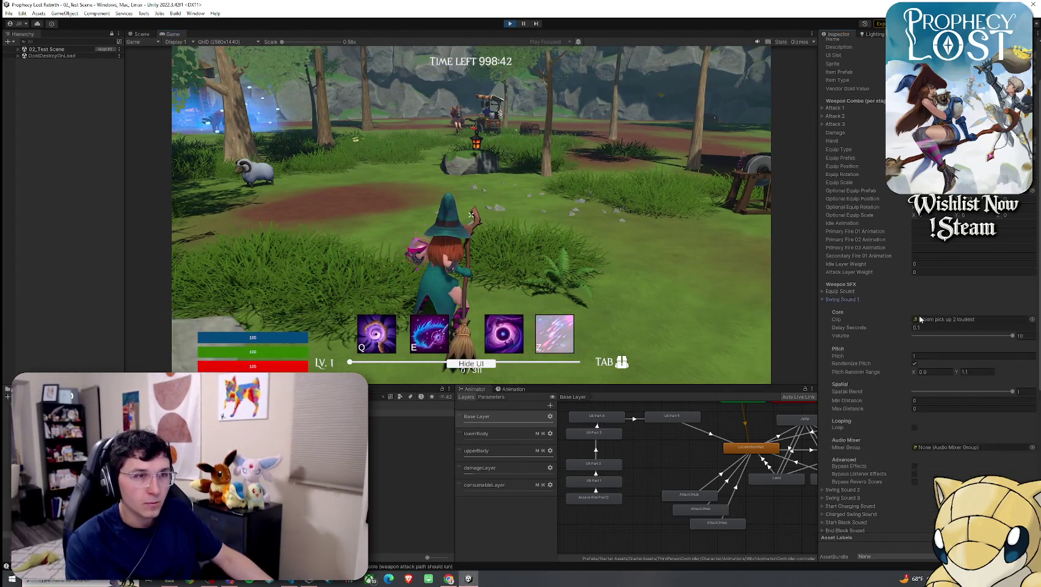
pyautogui.click(471, 215)
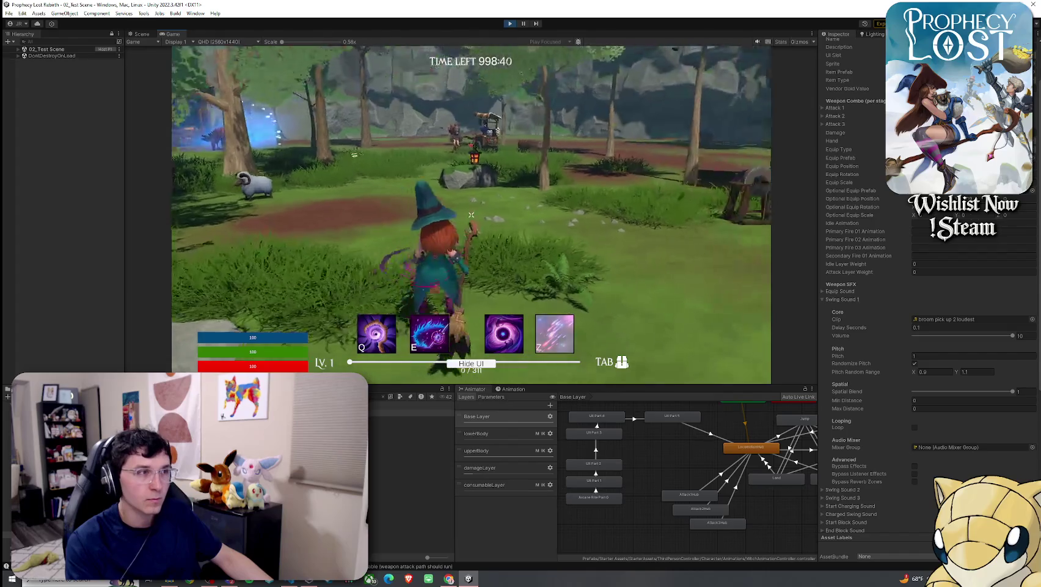
pyautogui.press('super')
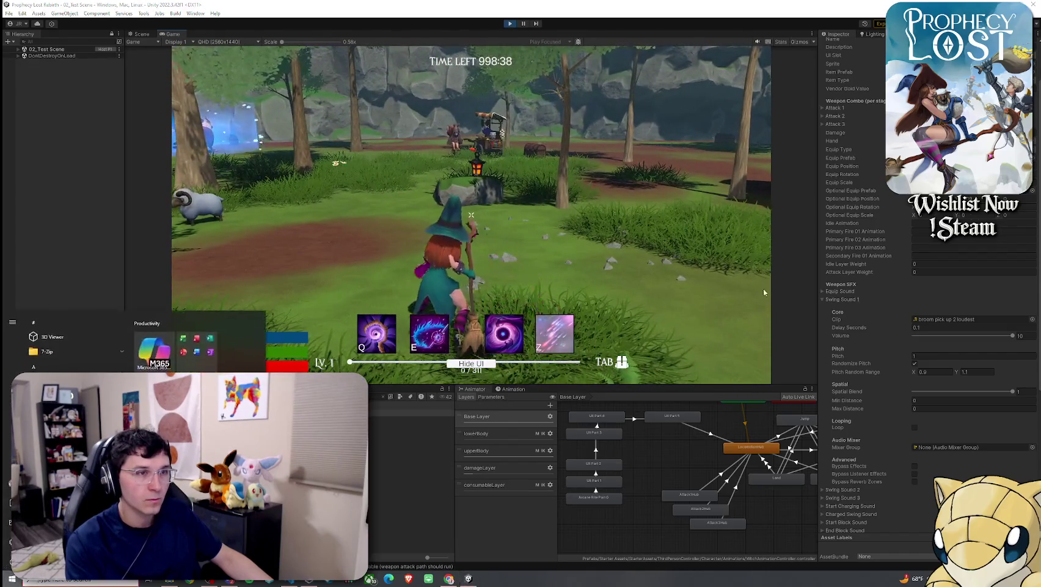
pyautogui.click(822, 299)
# Step: Raise Swing Sound 2's delay to 0.07 seconds and test it by moving the witch in game
pyautogui.click(849, 308)
pyautogui.click(936, 336)
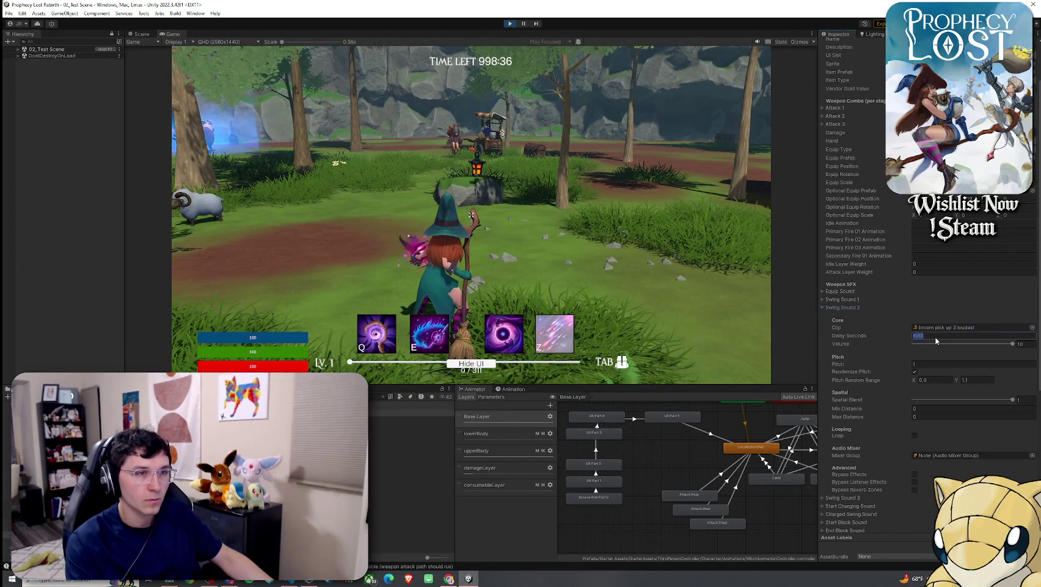
pyautogui.write('0')
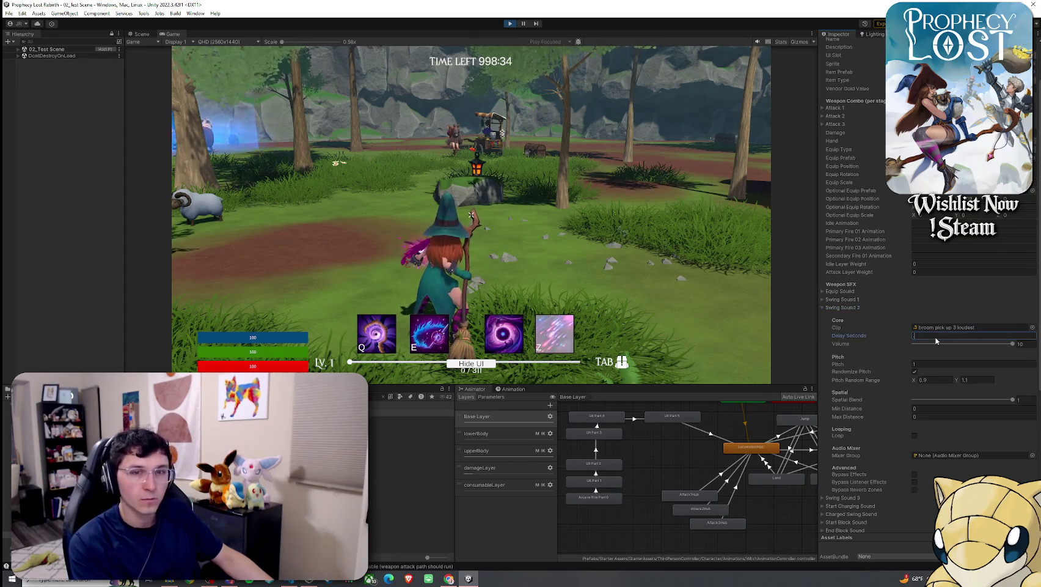
pyautogui.write('.07')
pyautogui.click(703, 294)
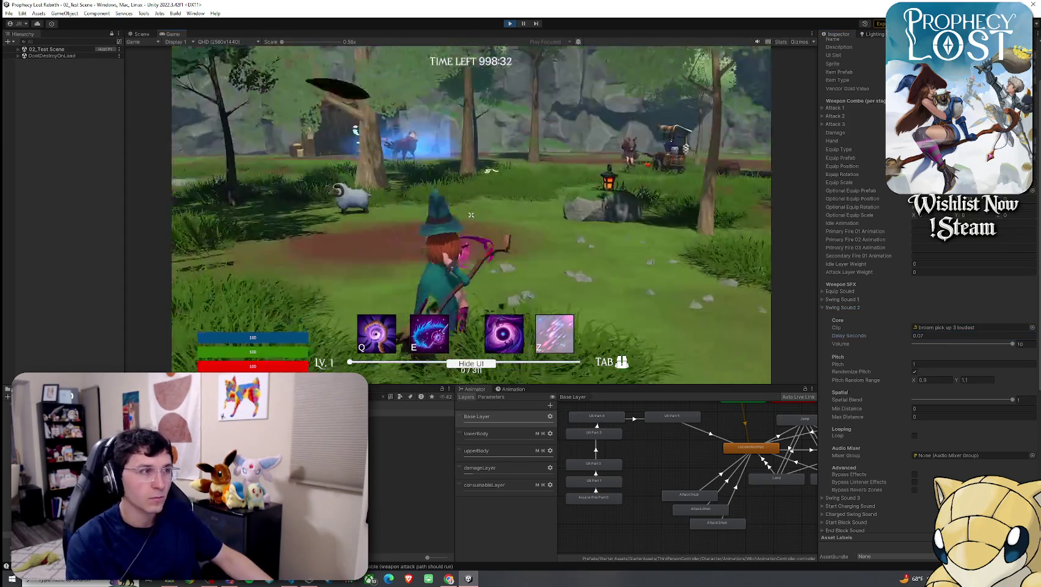
pyautogui.press('w')
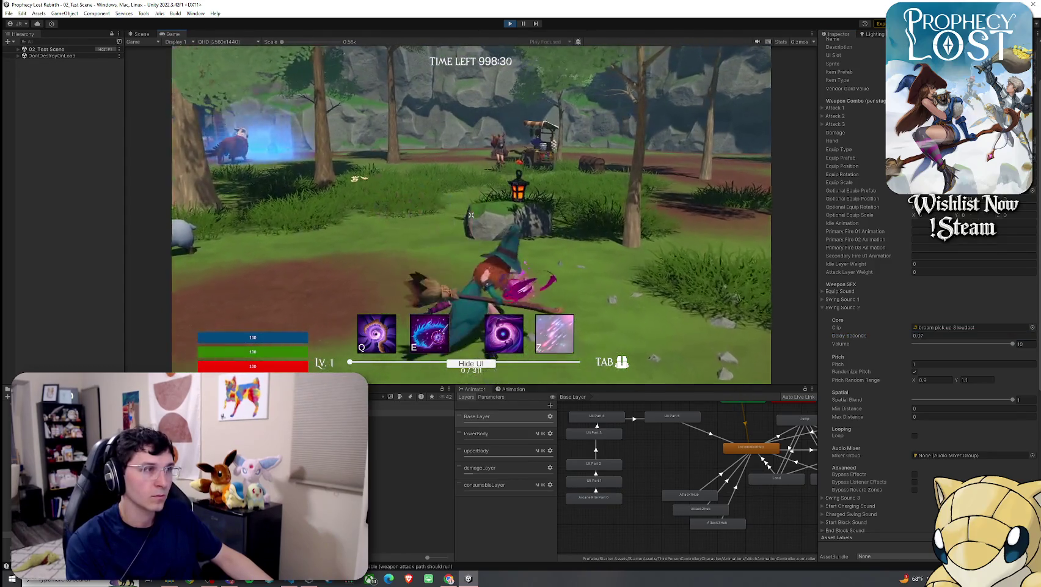
pyautogui.press('w')
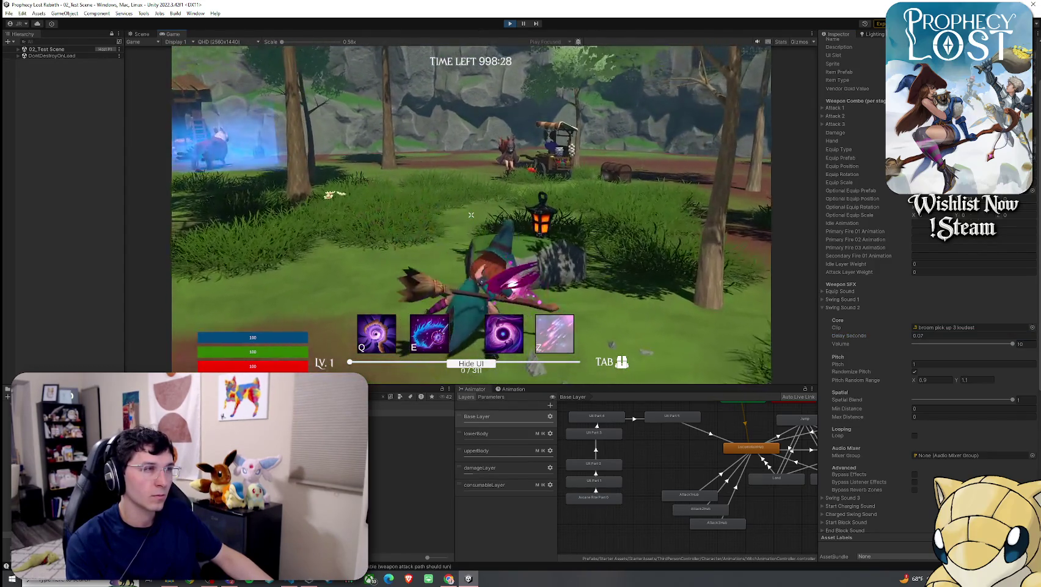
pyautogui.click(939, 337)
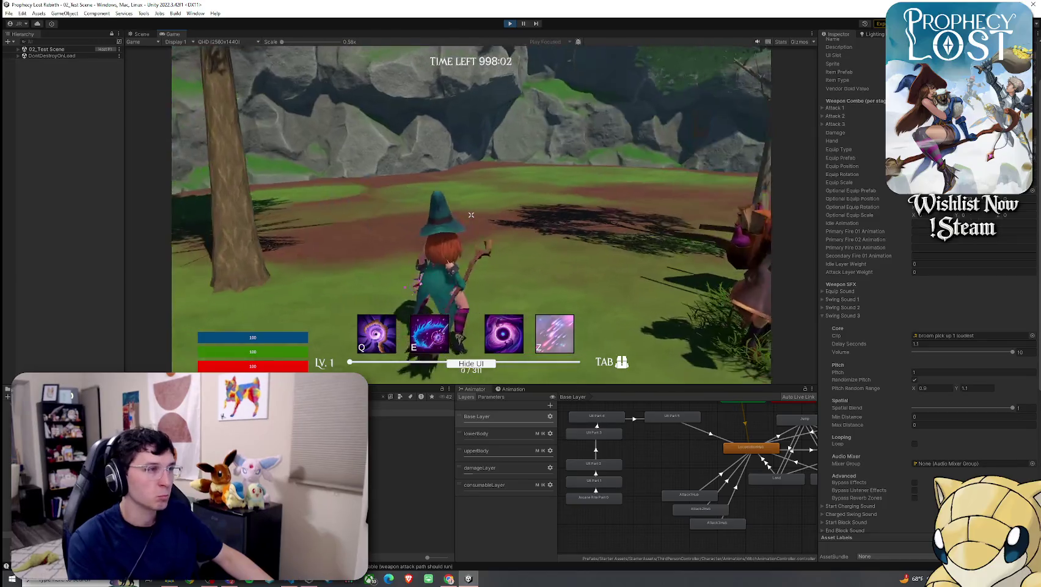
# Step: Test a broom attack, then lower Swing Sound 3's Delay Seconds to 1, then 0.9
pyautogui.click(471, 214)
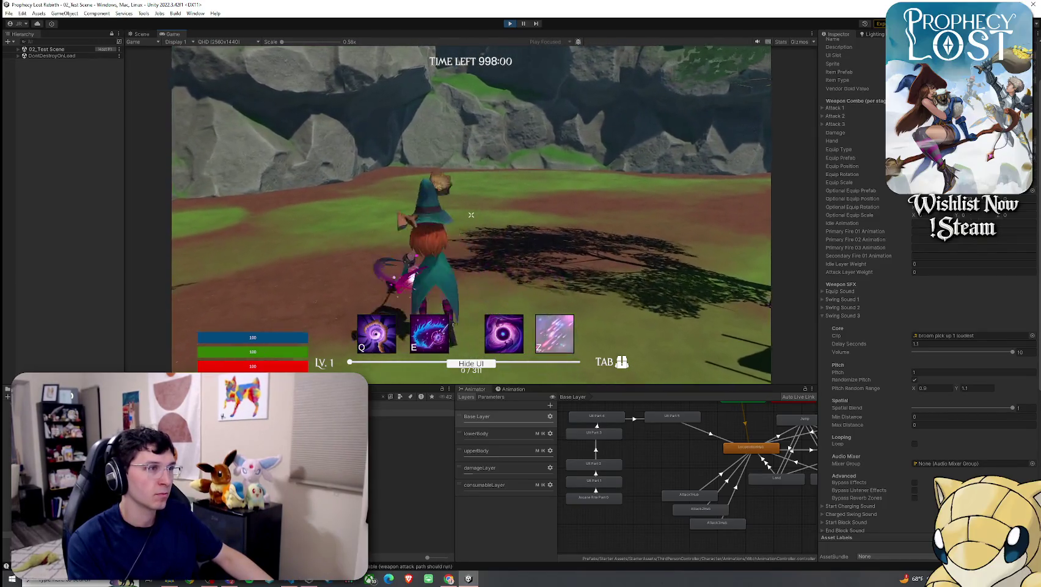
pyautogui.press('w')
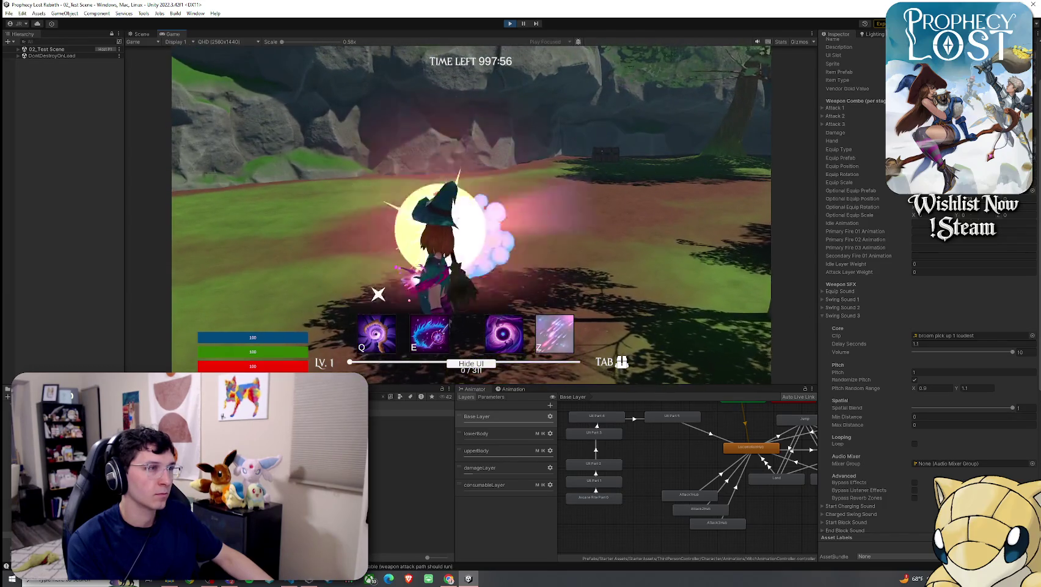
pyautogui.click(928, 343)
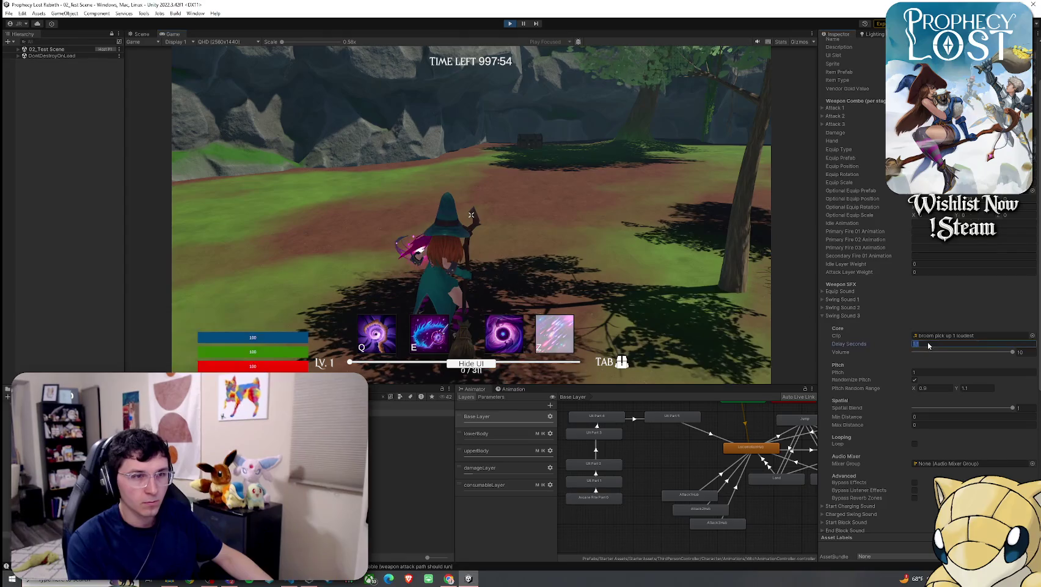
pyautogui.press('Return')
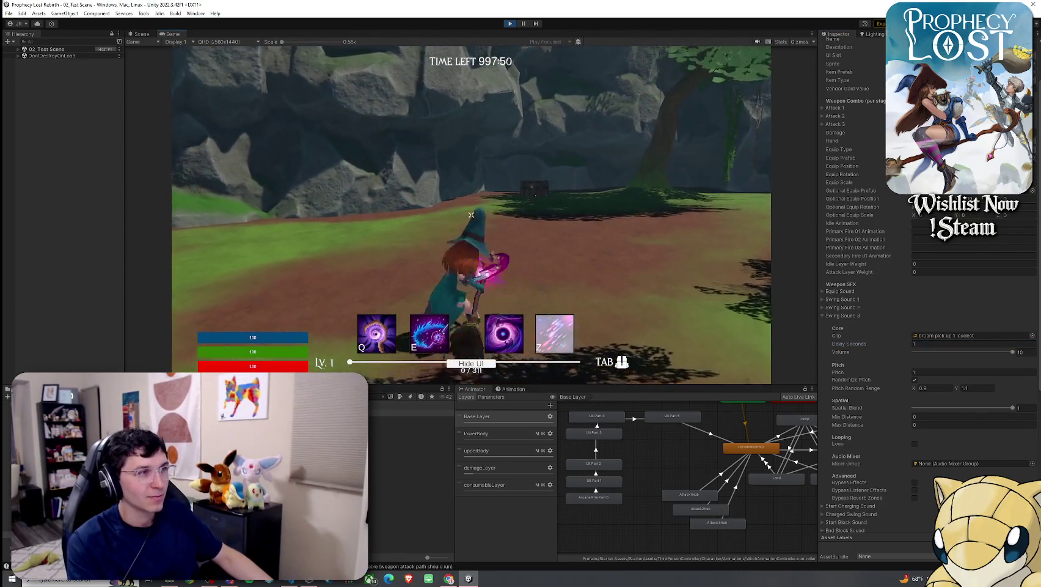
pyautogui.moveTo(1013, 351); pyautogui.dragTo(960, 352)
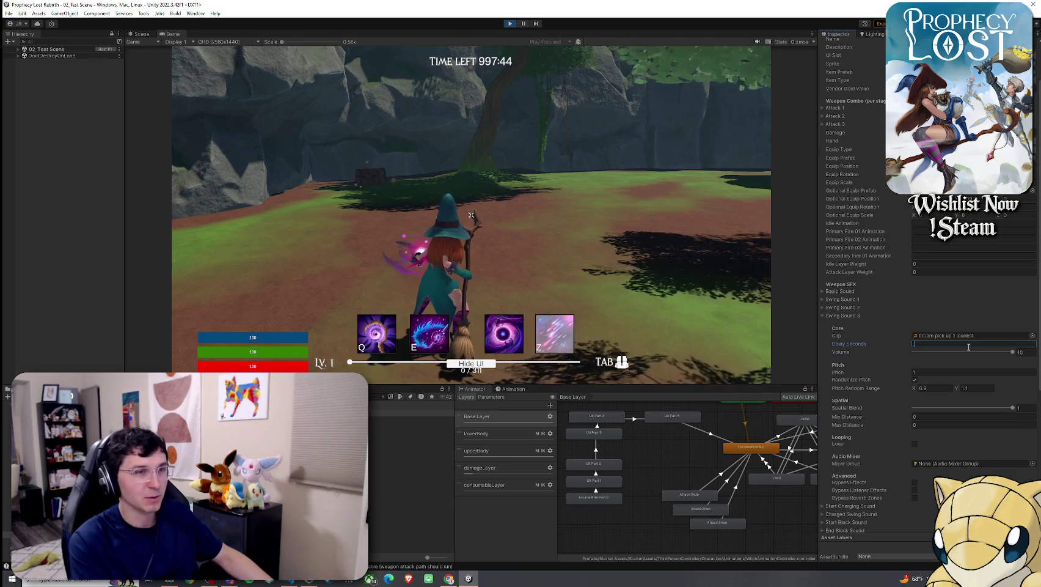
pyautogui.write('0.3')
pyautogui.press('Return')
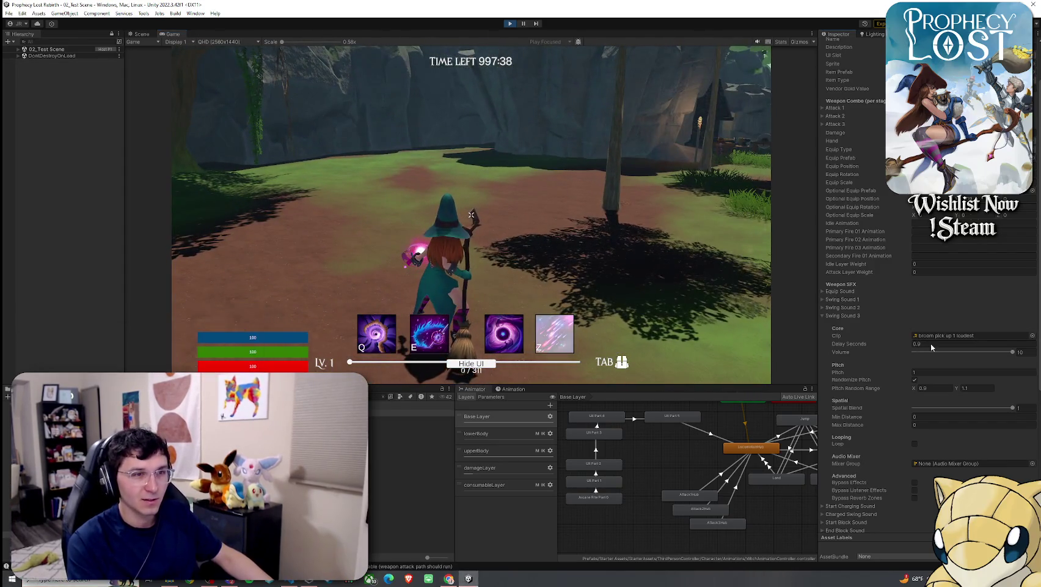
# Step: Fine-tune the delay to 0.92, then 0.94 seconds, and test the broom swing in play mode
pyautogui.click(932, 344)
pyautogui.write('2')
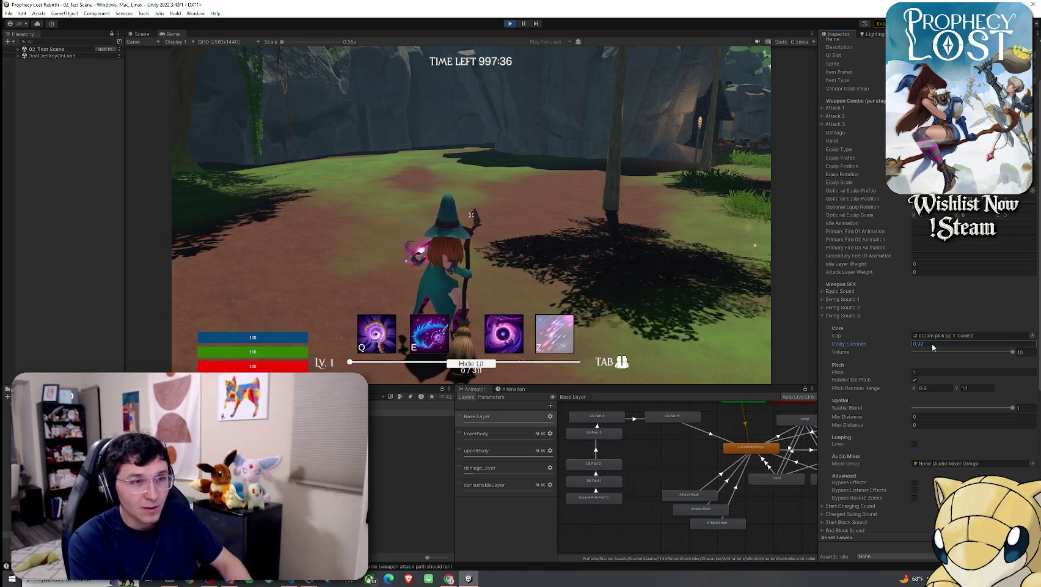
pyautogui.press('Return')
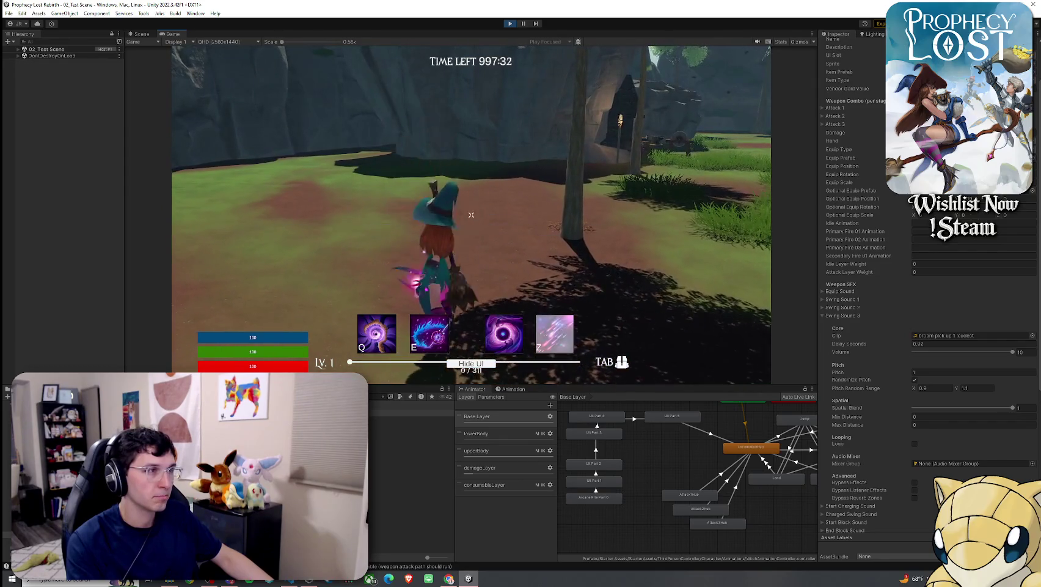
pyautogui.press('super')
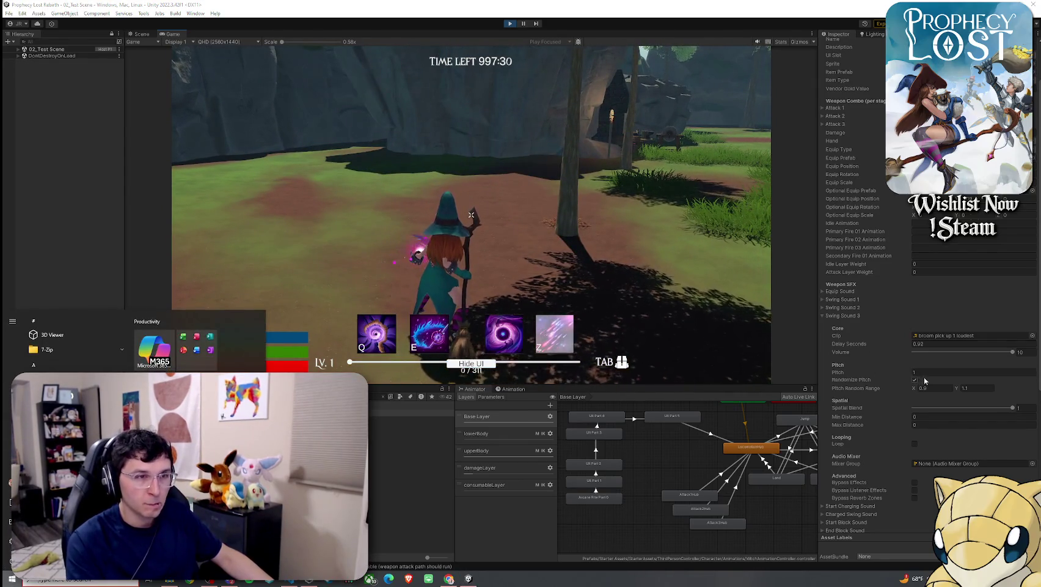
pyautogui.click(929, 346)
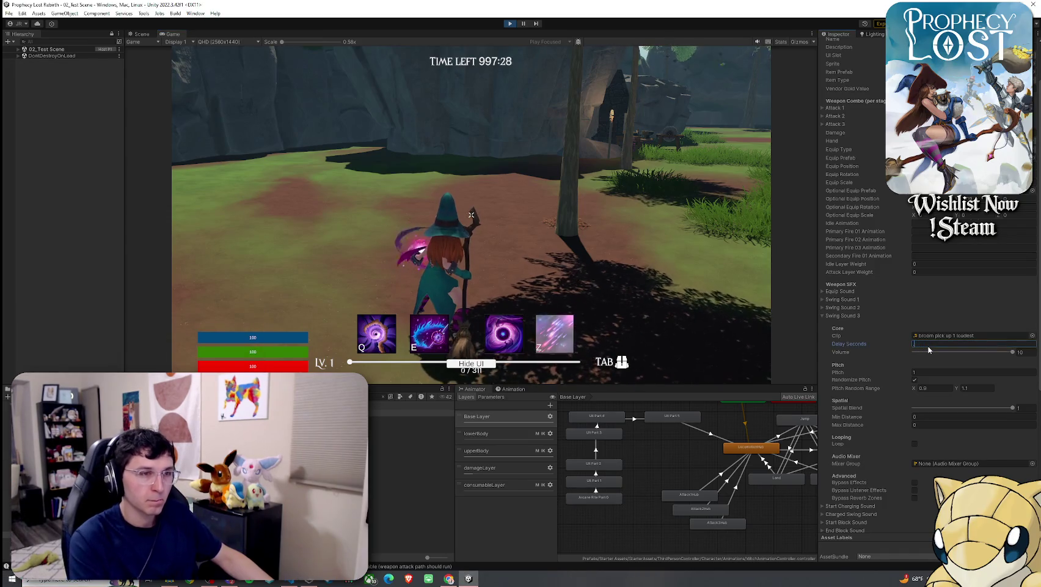
pyautogui.write('0.04')
pyautogui.press('Return')
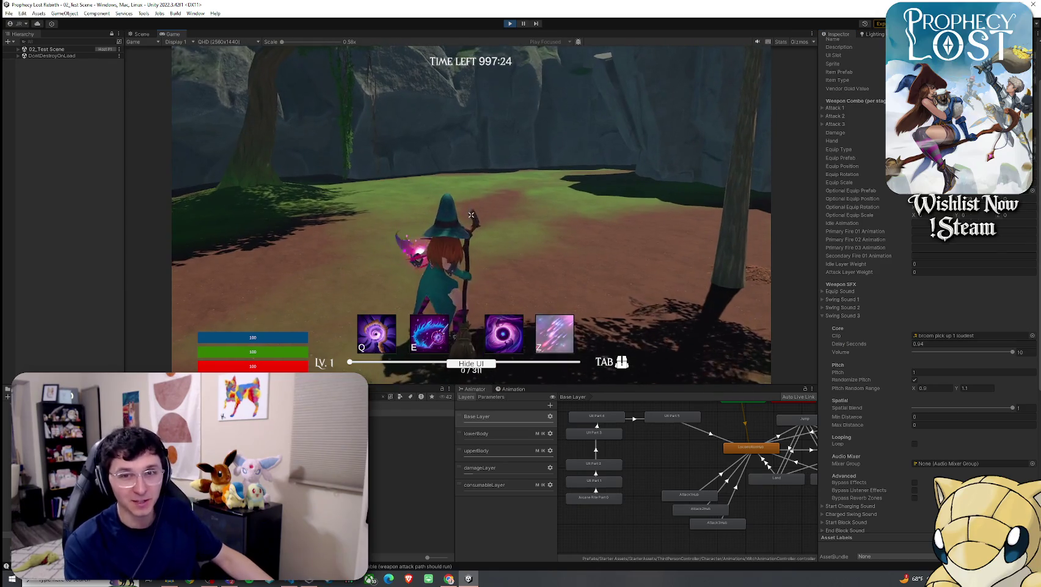
pyautogui.click(471, 214)
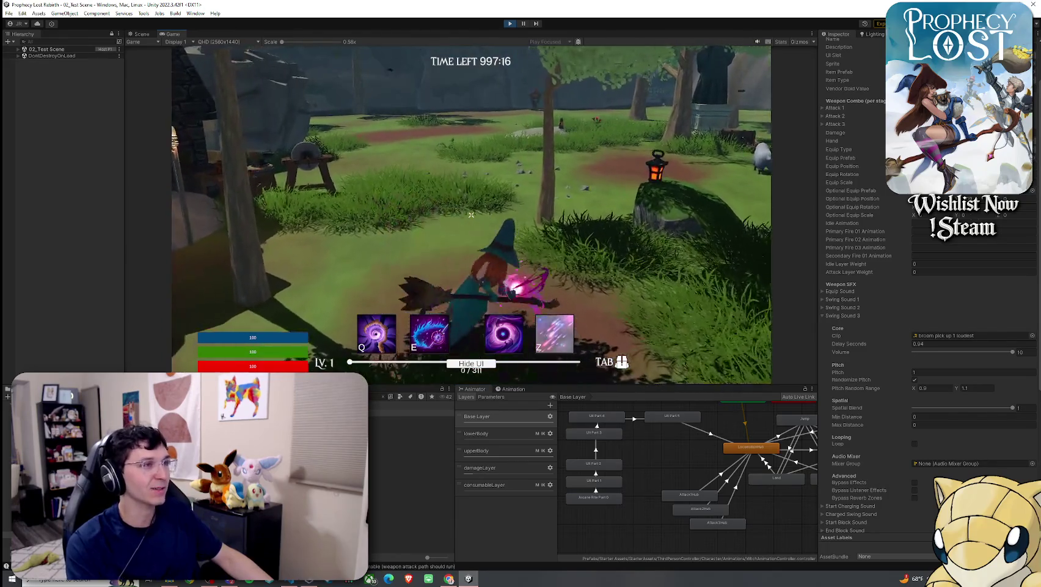
pyautogui.press('w')
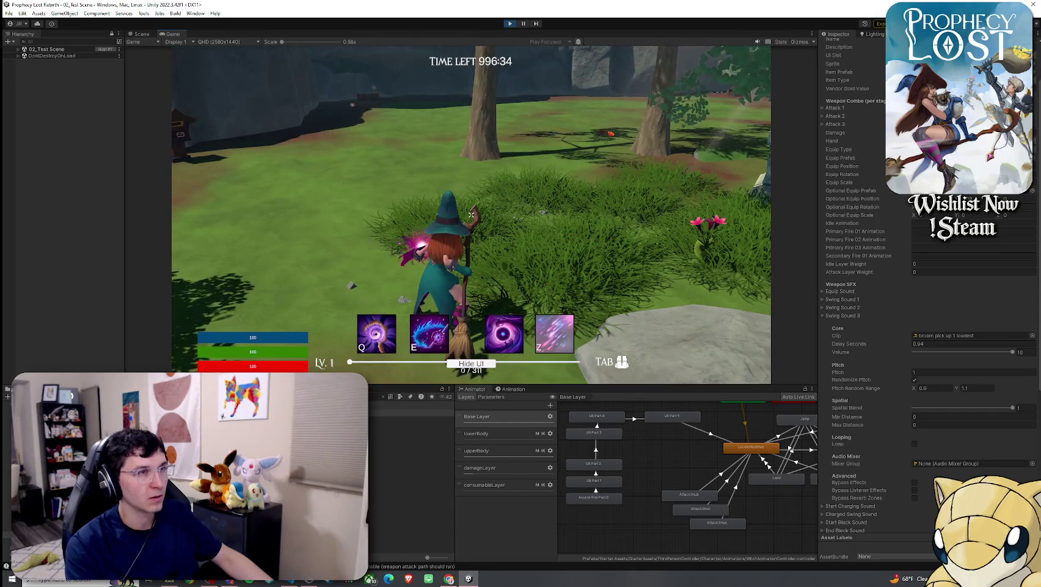
pyautogui.click(471, 215)
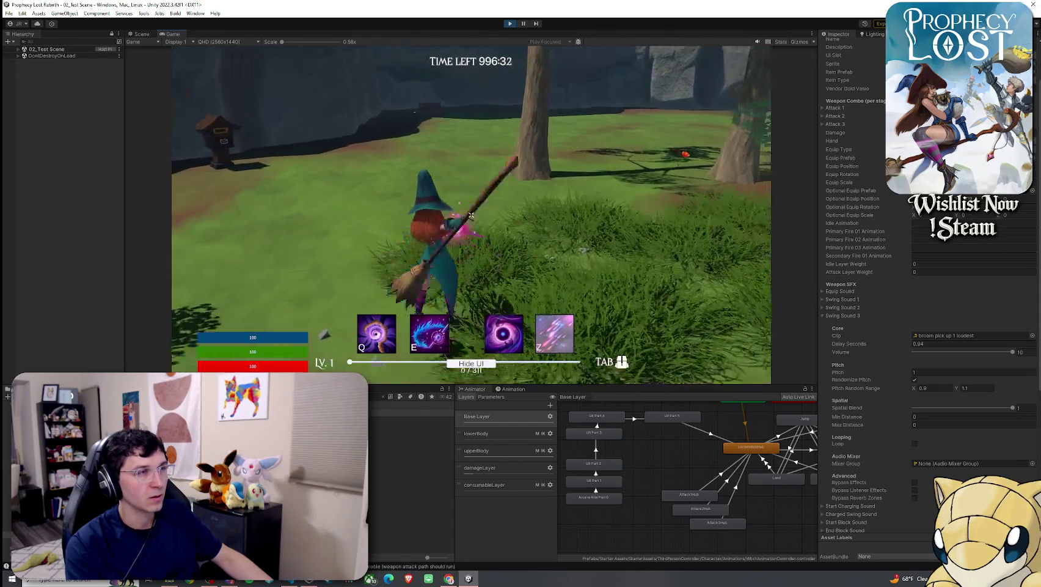
pyautogui.click(471, 214)
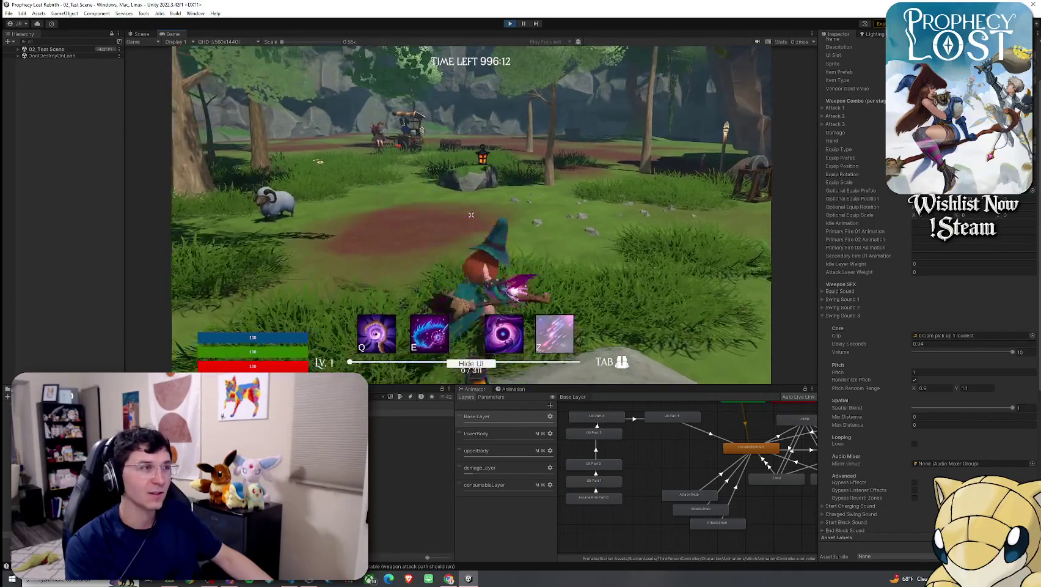
pyautogui.click(471, 216)
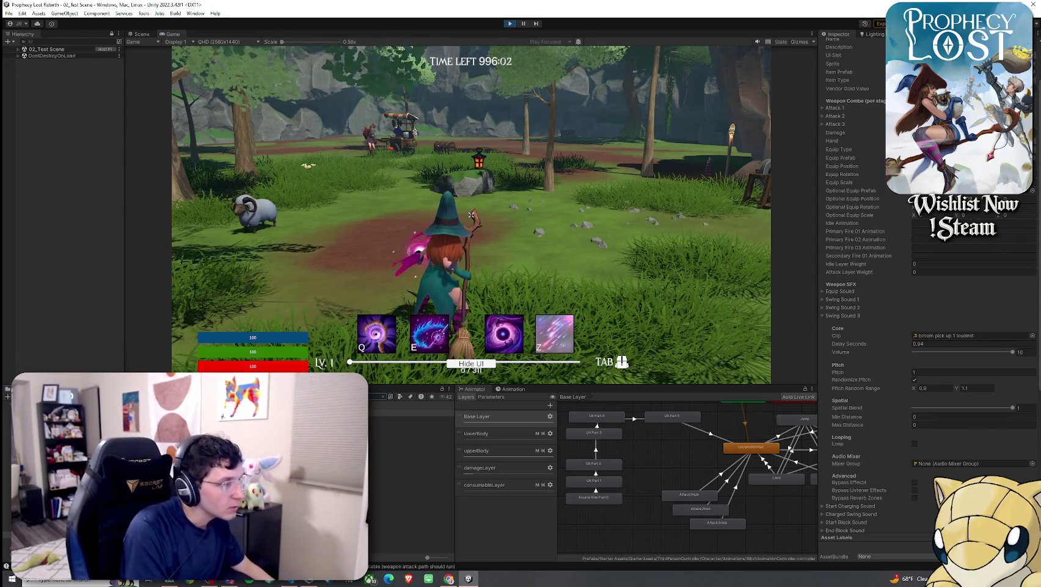
pyautogui.click(400, 397)
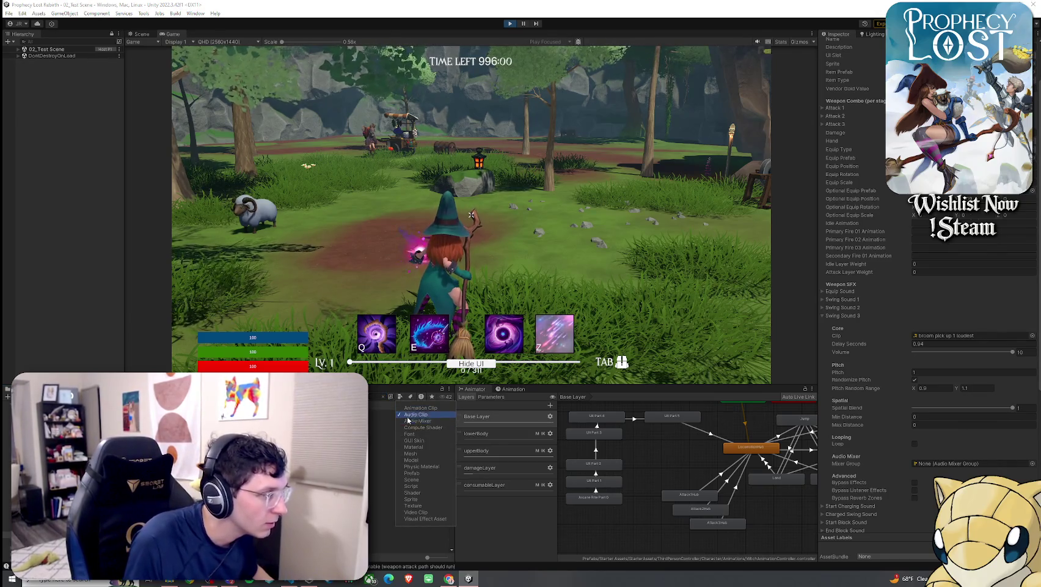
# Step: Filter the Project list to Audio Clips and audition the first several magic spell clips
pyautogui.click(421, 407)
pyautogui.click(410, 425)
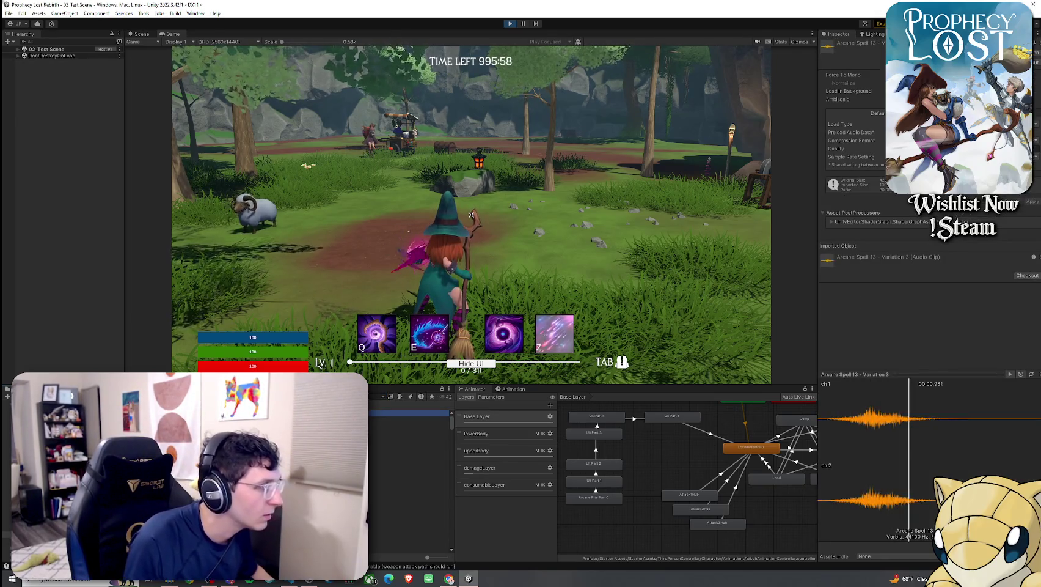
pyautogui.click(409, 434)
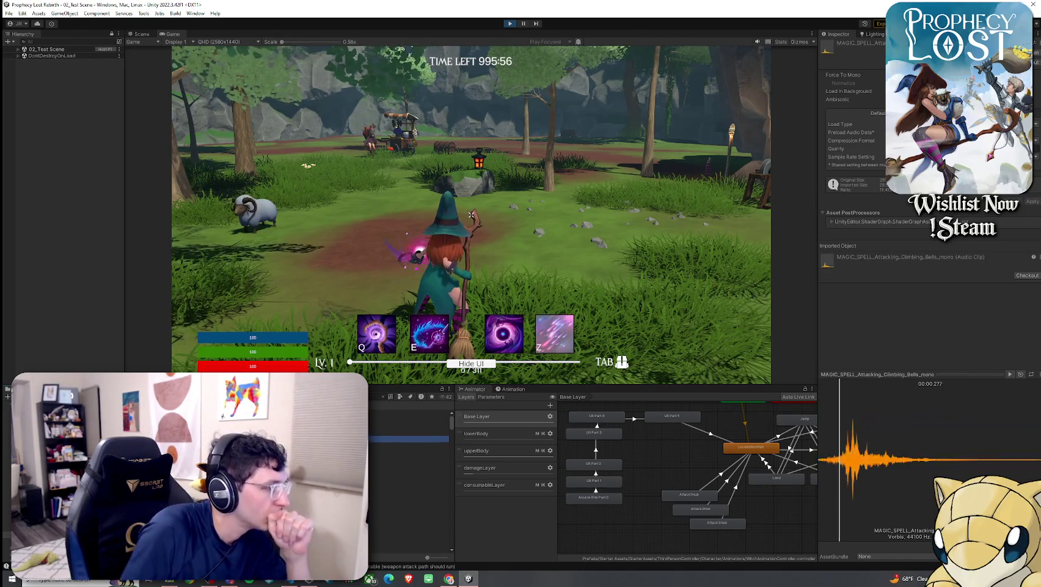
pyautogui.click(410, 445)
pyautogui.click(410, 452)
pyautogui.click(409, 459)
pyautogui.click(410, 466)
# Step: Revisit the Bending Synth Climb and Build Bang clips, then preview the MAGIC_SPELL Energy Beam clips
pyautogui.click(409, 445)
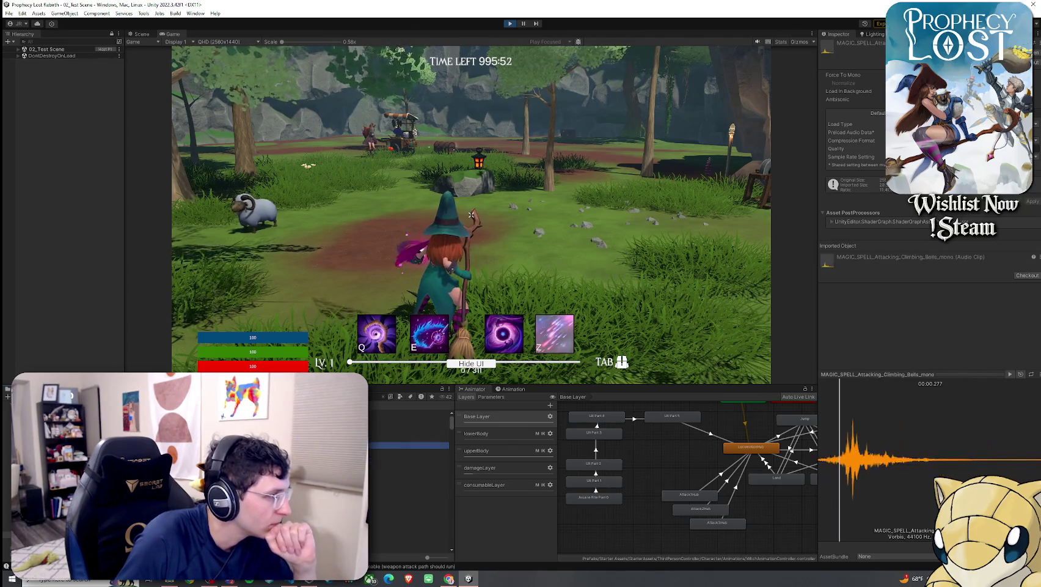
pyautogui.click(409, 459)
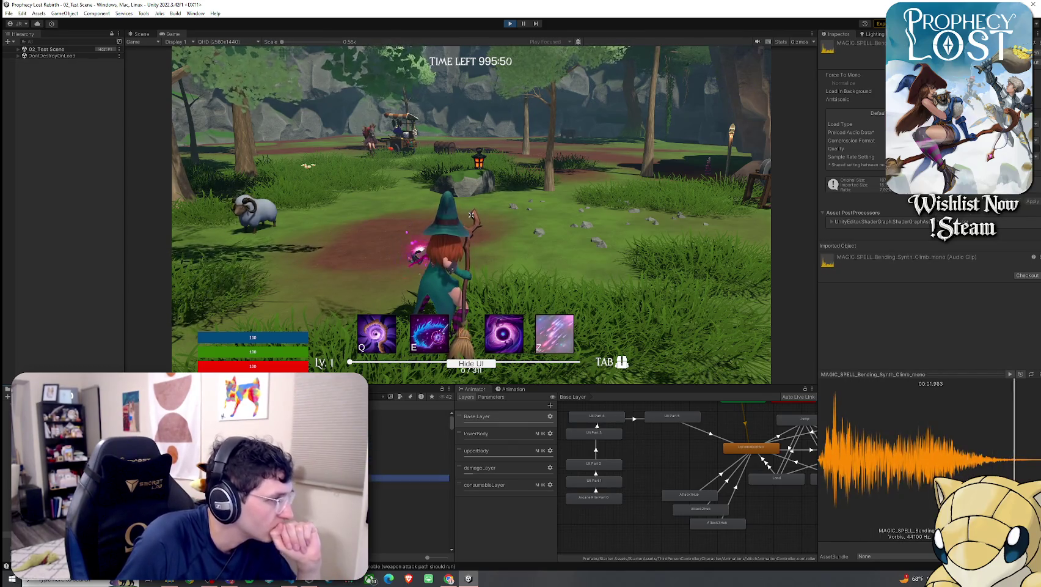
pyautogui.click(410, 471)
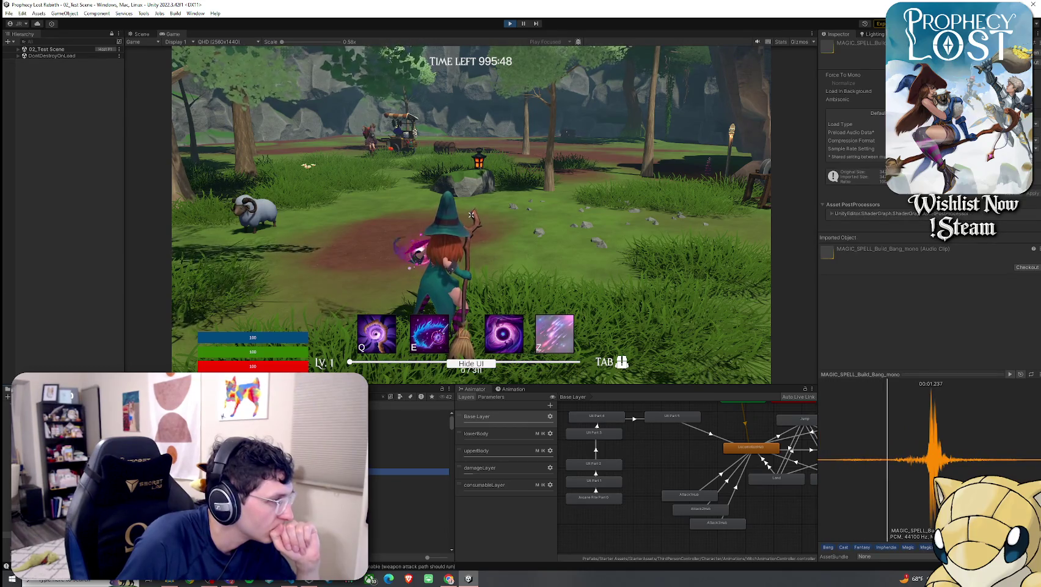
pyautogui.scroll(-3, 409, 446)
pyautogui.click(409, 488)
pyautogui.press('Down')
pyautogui.press('Down')
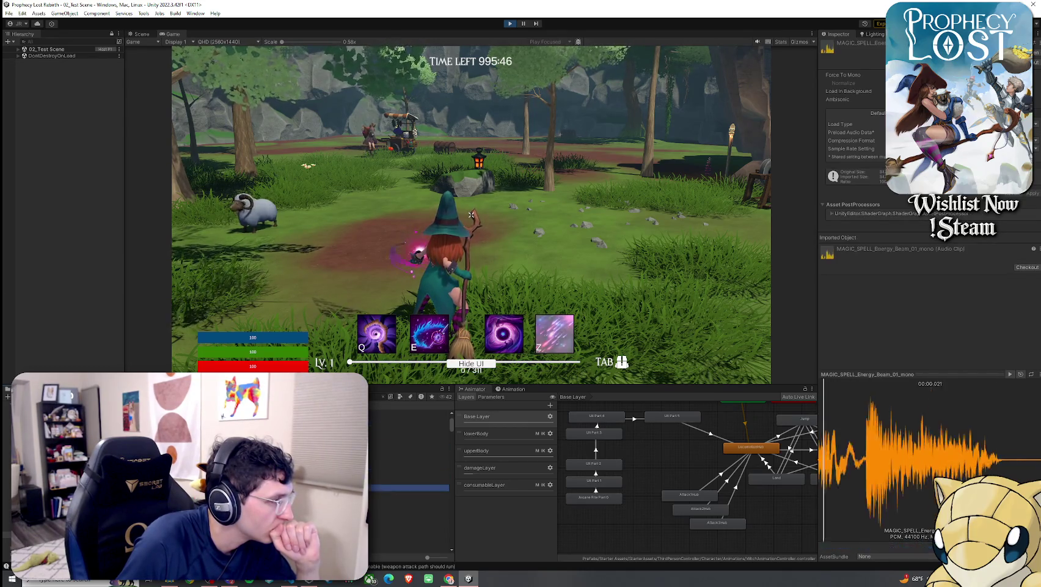
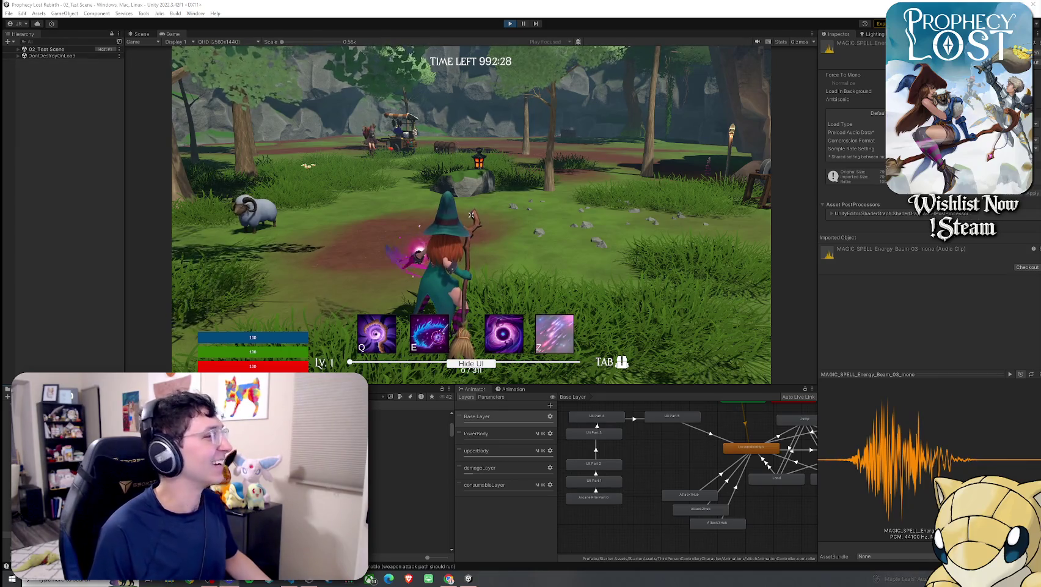
# Step: Cast repeated pink magic broom attacks with the witch, moving her beside the large tree and rocks
pyautogui.moveTo(537, 204)
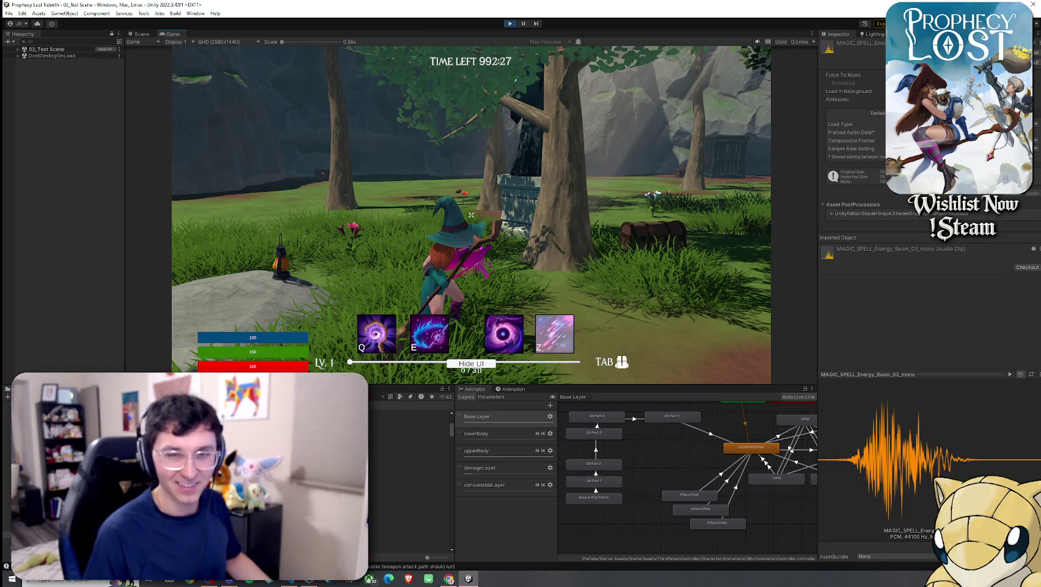
pyautogui.moveTo(472, 214)
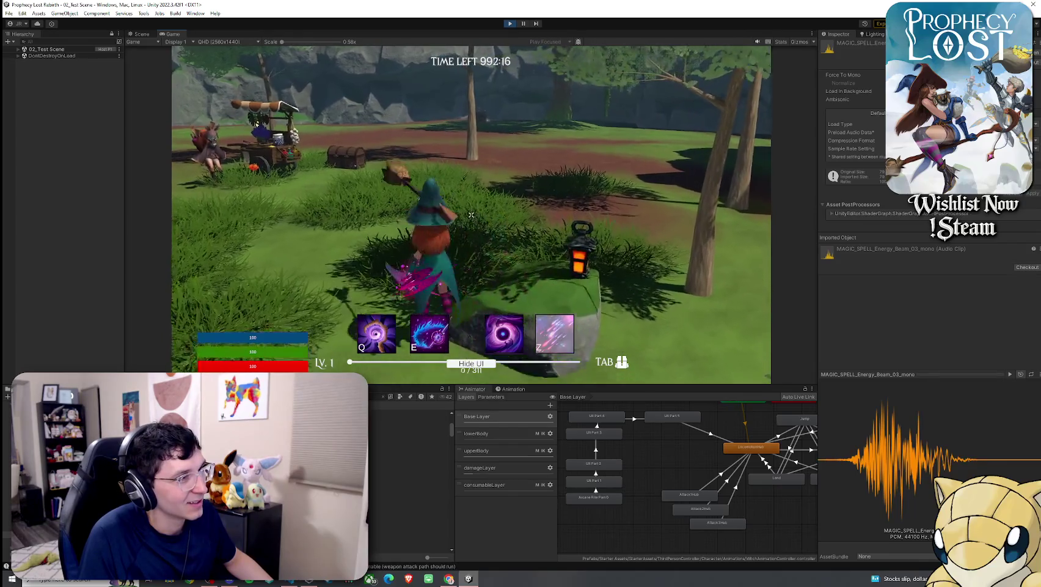
pyautogui.click(471, 214)
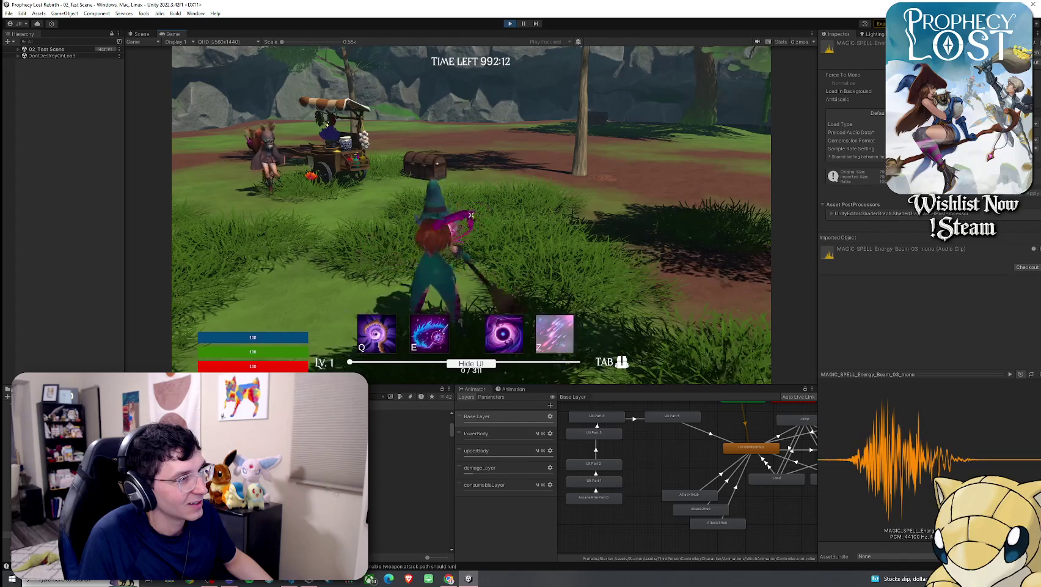
pyautogui.click(471, 214)
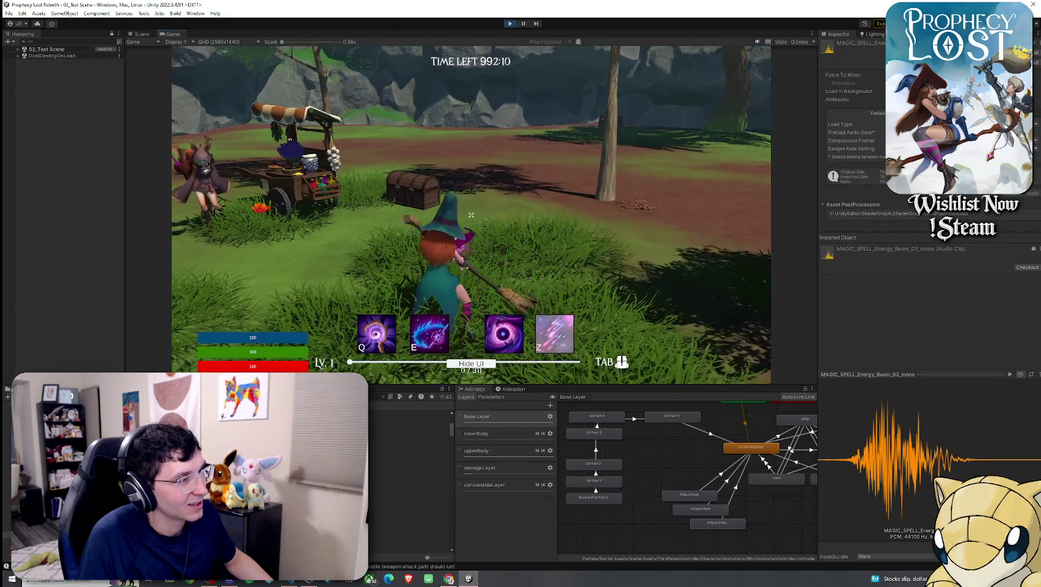
pyautogui.click(472, 214)
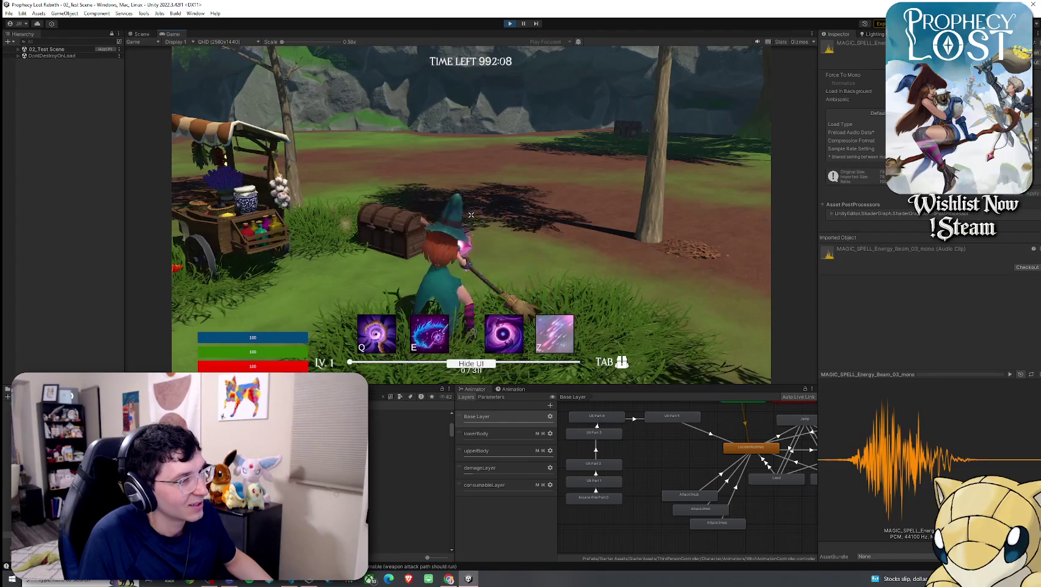
pyautogui.click(472, 215)
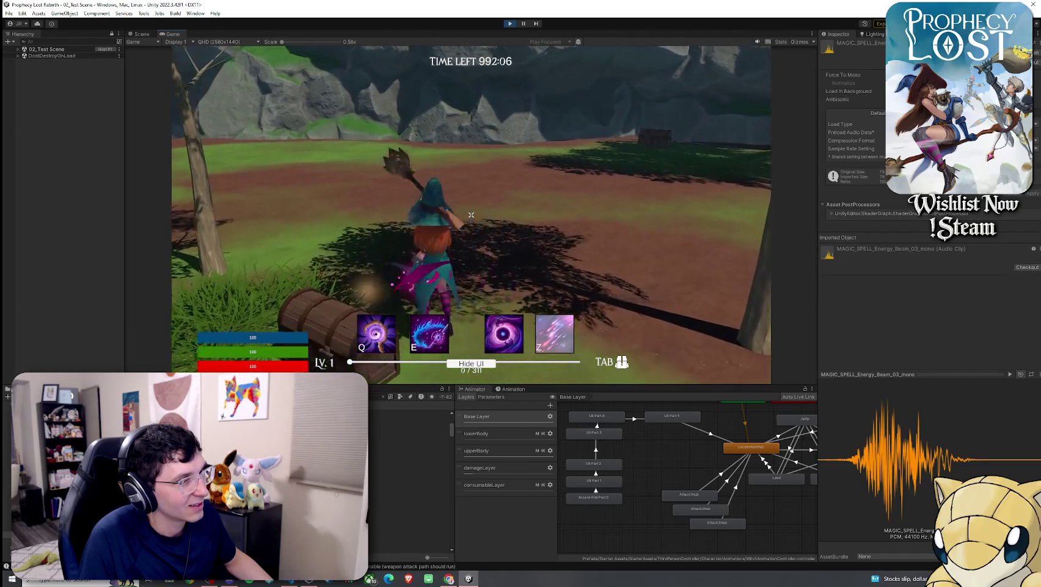
pyautogui.click(471, 215)
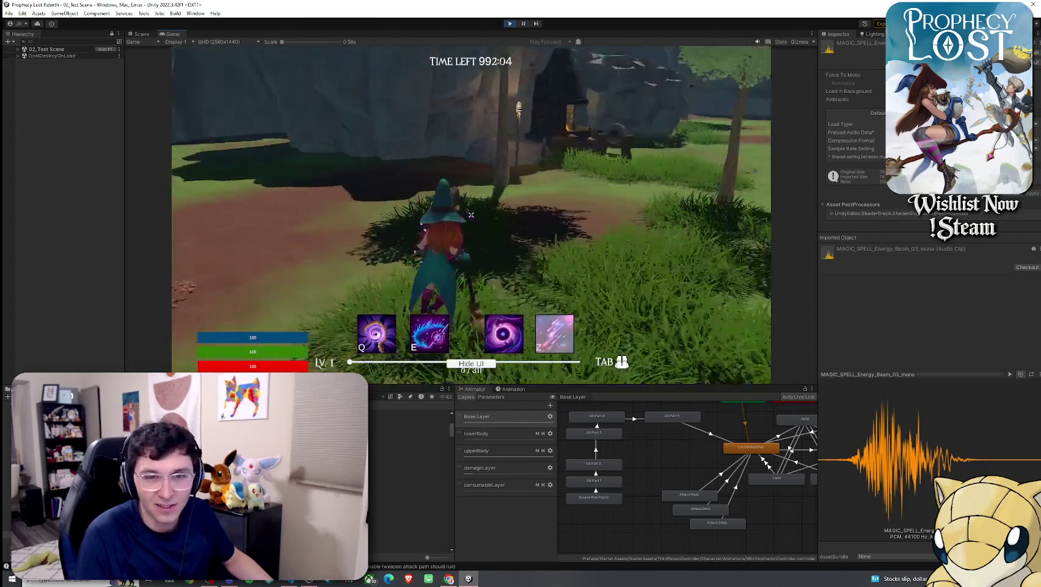
pyautogui.press('w')
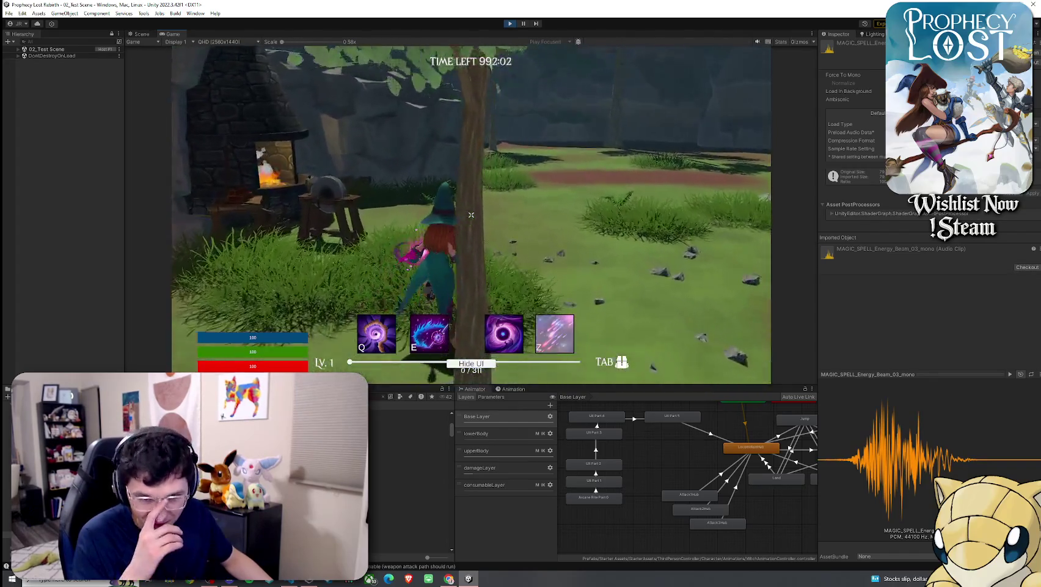
pyautogui.click(471, 214)
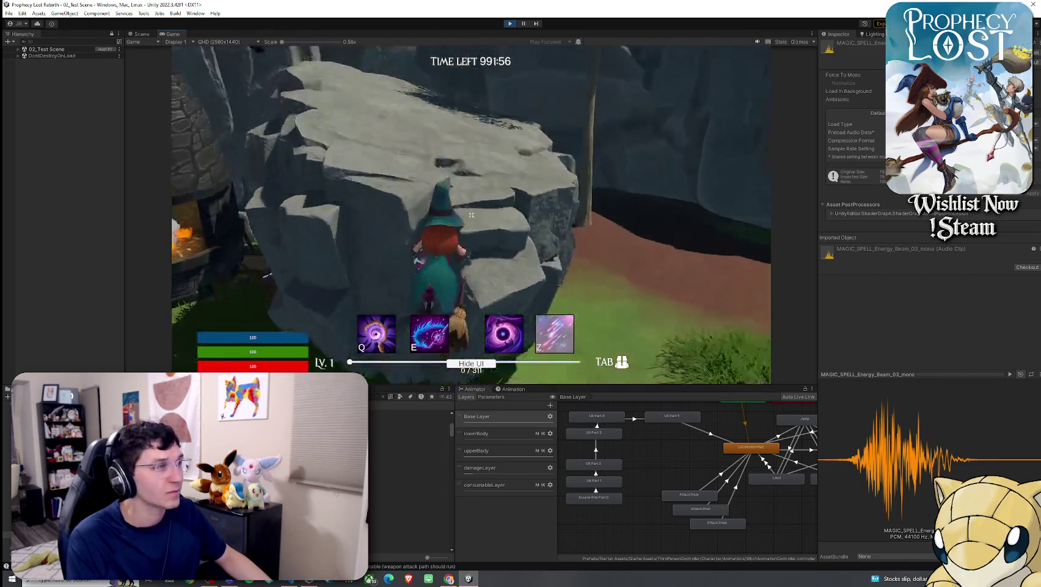
# Step: Walk the witch onto the rock top, then preview MAGIC_SPELL_Fade_In_Metallic_Pingpong_Fade_mono
pyautogui.press('w')
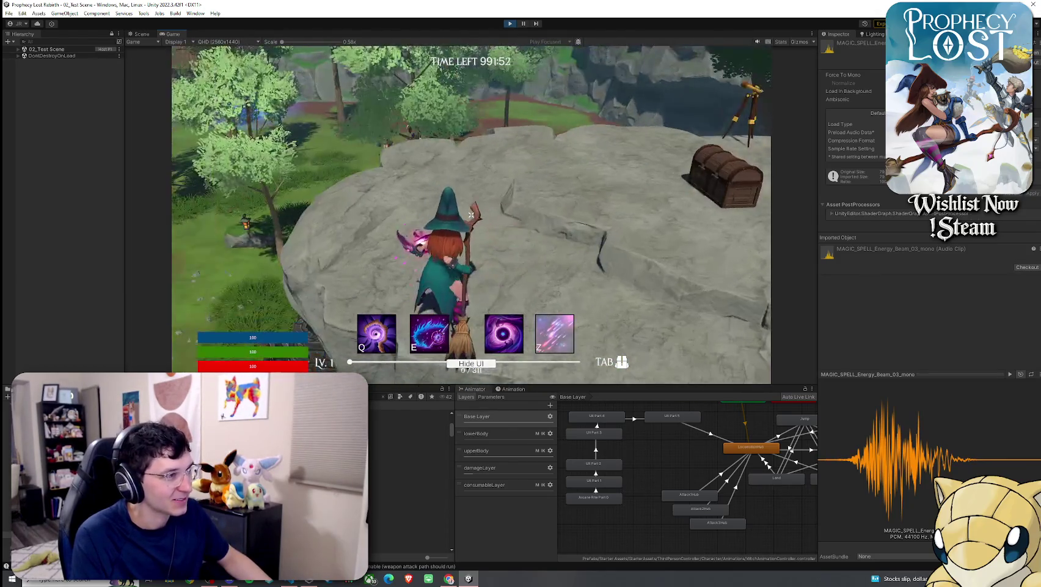
pyautogui.press('w')
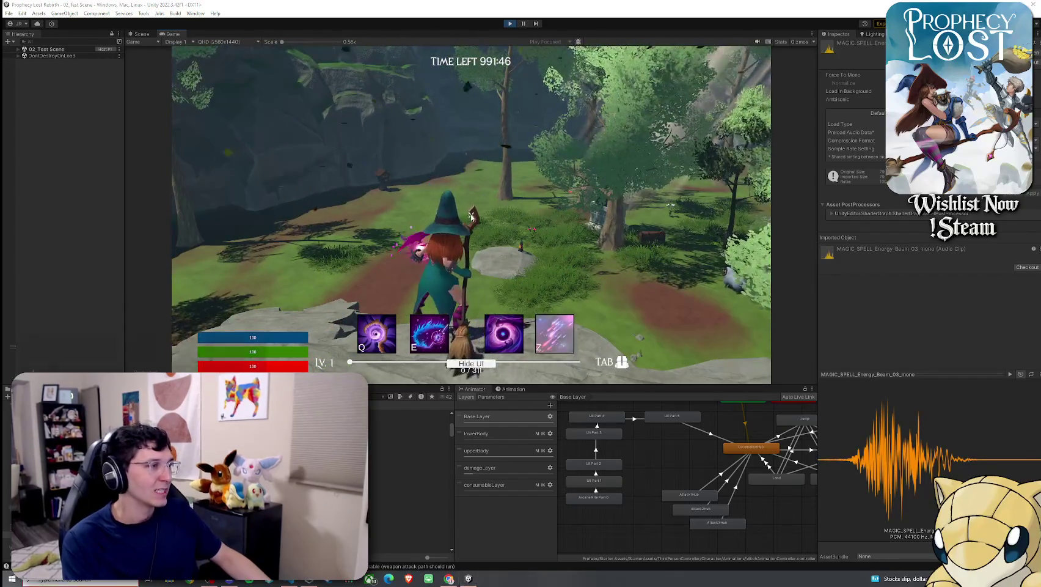
pyautogui.click(369, 476)
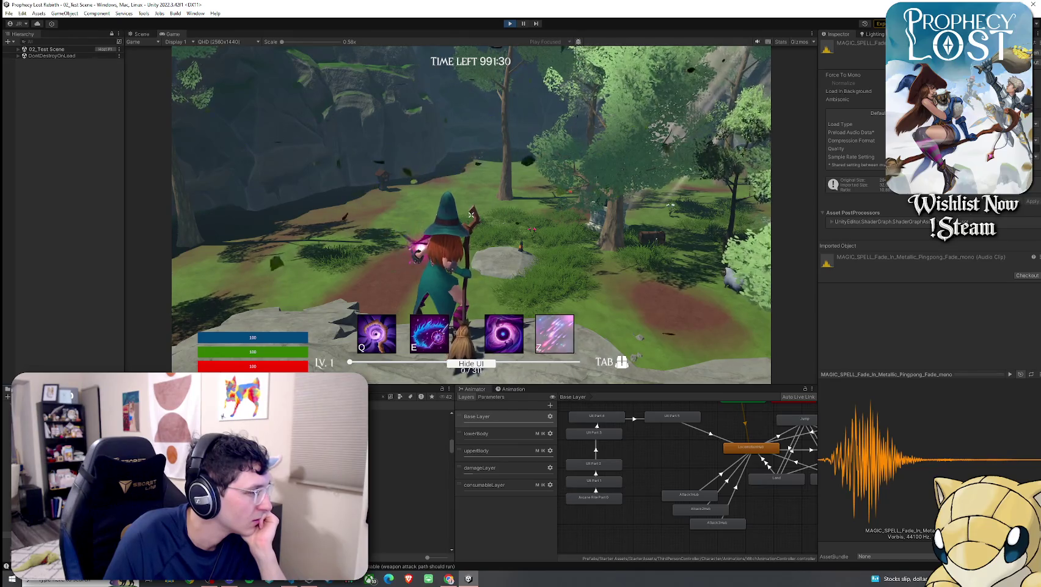
# Step: Arrow through MAGIC_SPELL_Variation_01_mono to SFX_Spell 01 Cast 01, then expand 02_Test Scene in the Hierarchy
pyautogui.press('Down')
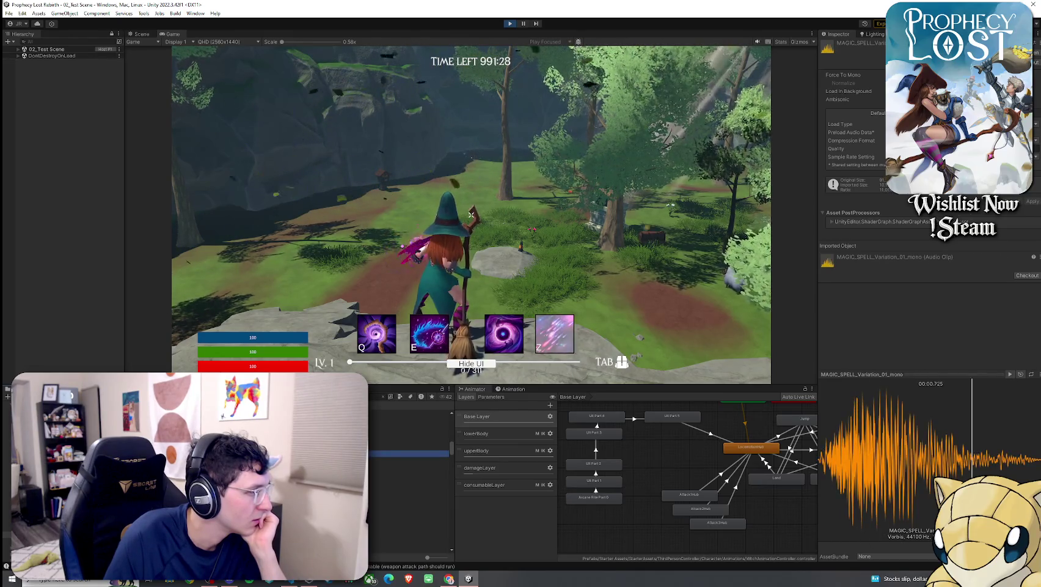
pyautogui.press('Down')
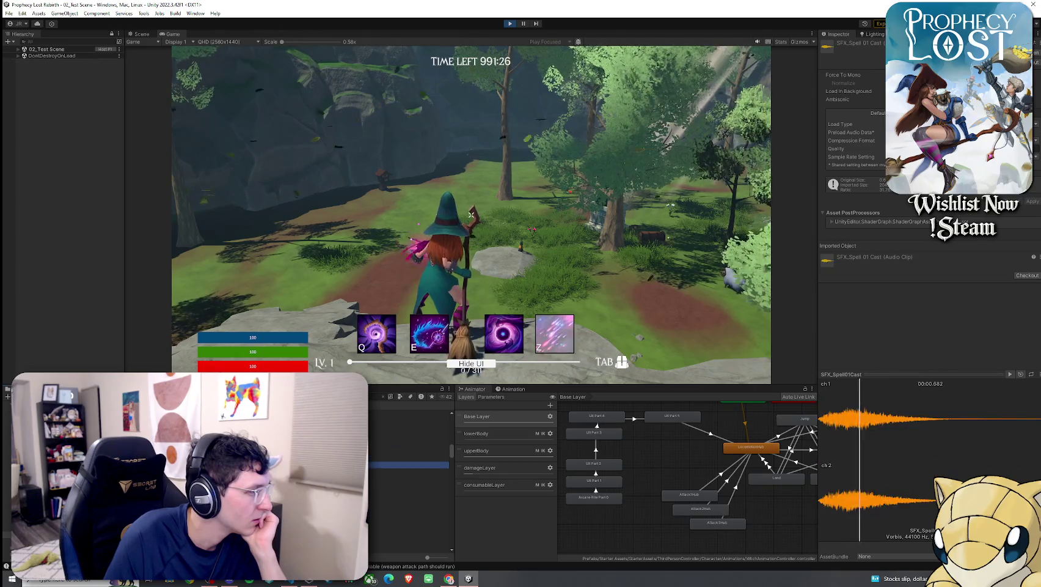
pyautogui.press('Down')
pyautogui.press('Down')
pyautogui.press('Down')
pyautogui.press('Down')
pyautogui.press('Down')
pyautogui.press('Up')
pyautogui.press('Down')
pyautogui.press('Down')
pyautogui.press('Down')
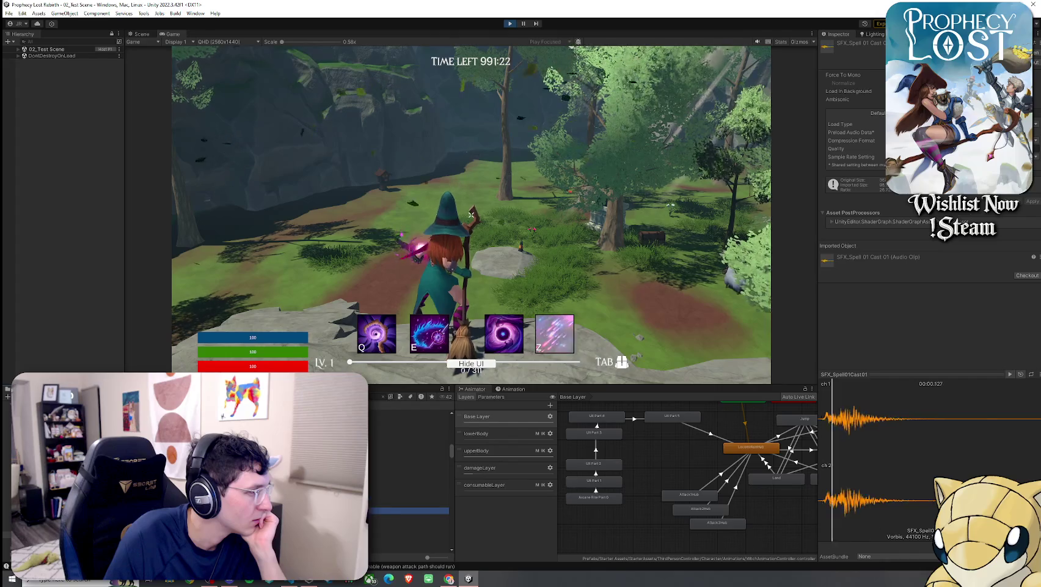
pyautogui.press('Up')
pyautogui.press('Down')
pyautogui.press('Down')
pyautogui.scroll(-5, 409, 477)
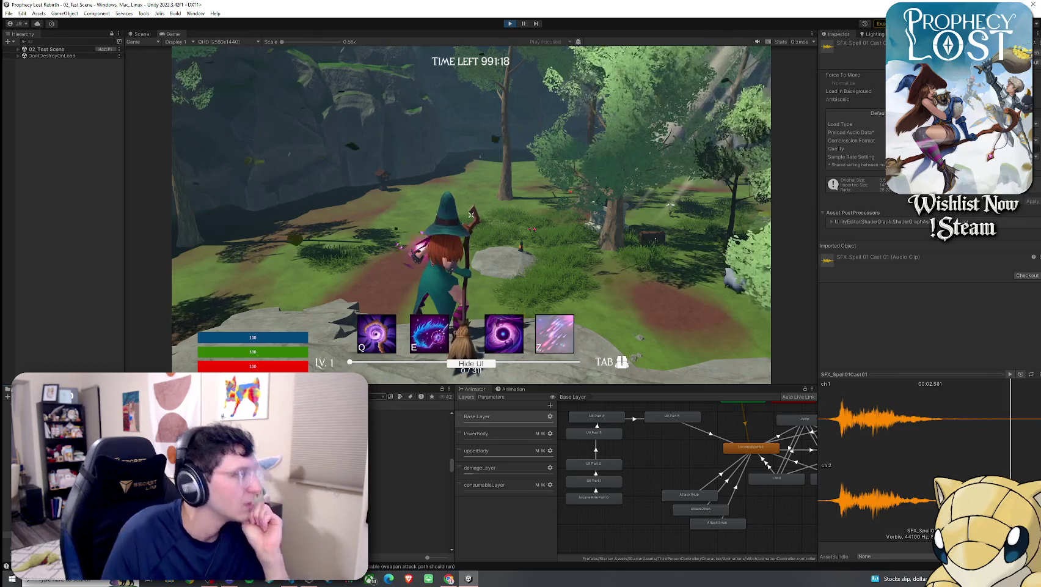
pyautogui.click(18, 48)
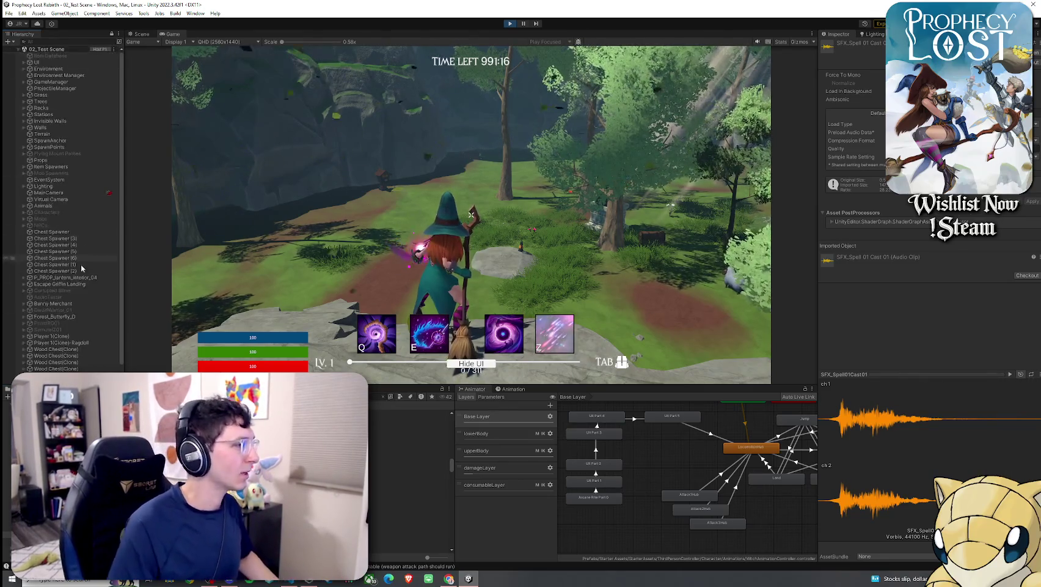
pyautogui.scroll(-2, 61, 184)
pyautogui.click(51, 321)
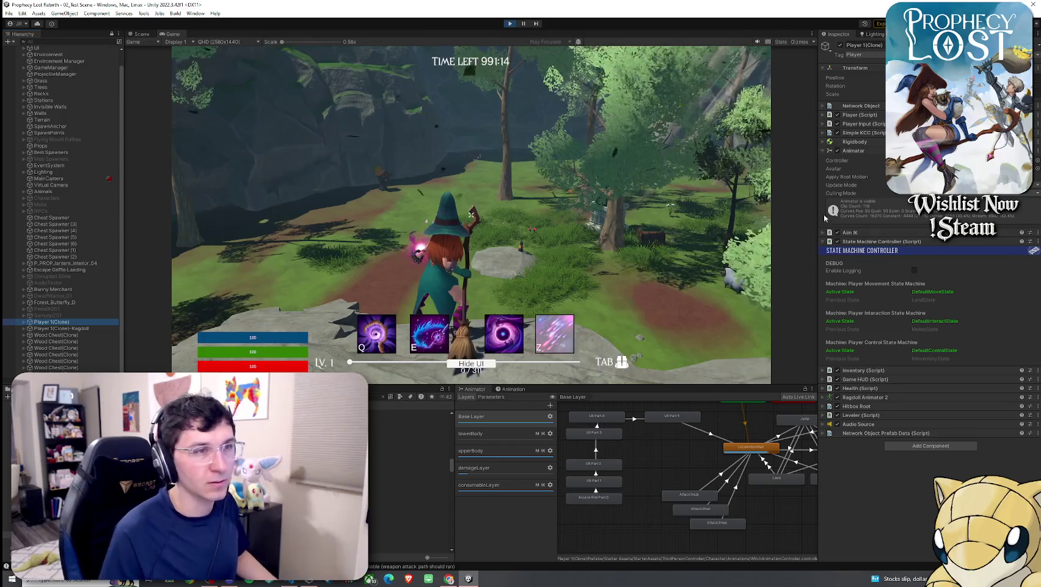
pyautogui.click(824, 115)
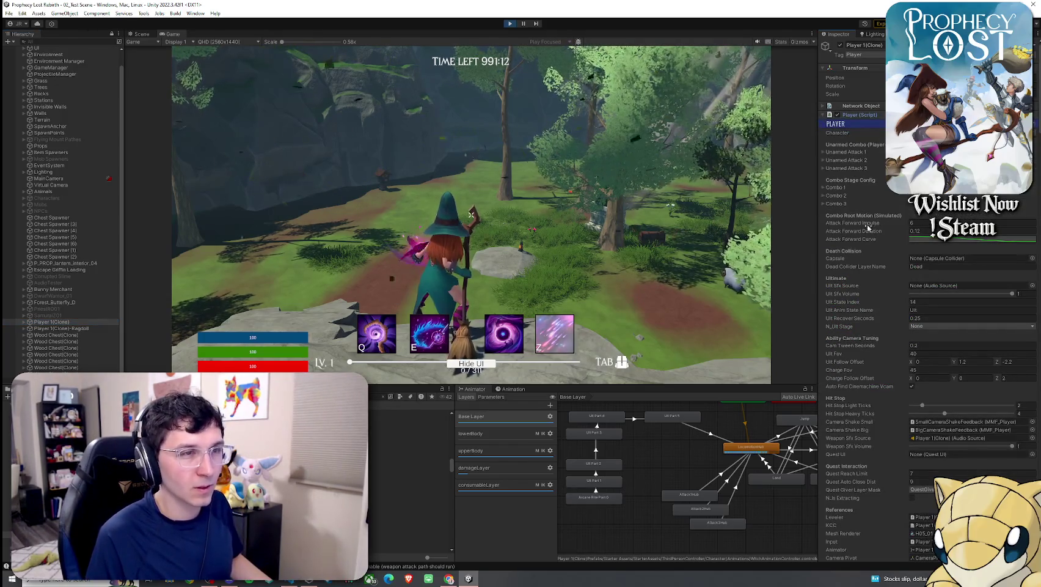
pyautogui.scroll(-5, 874, 287)
pyautogui.scroll(-2, 869, 290)
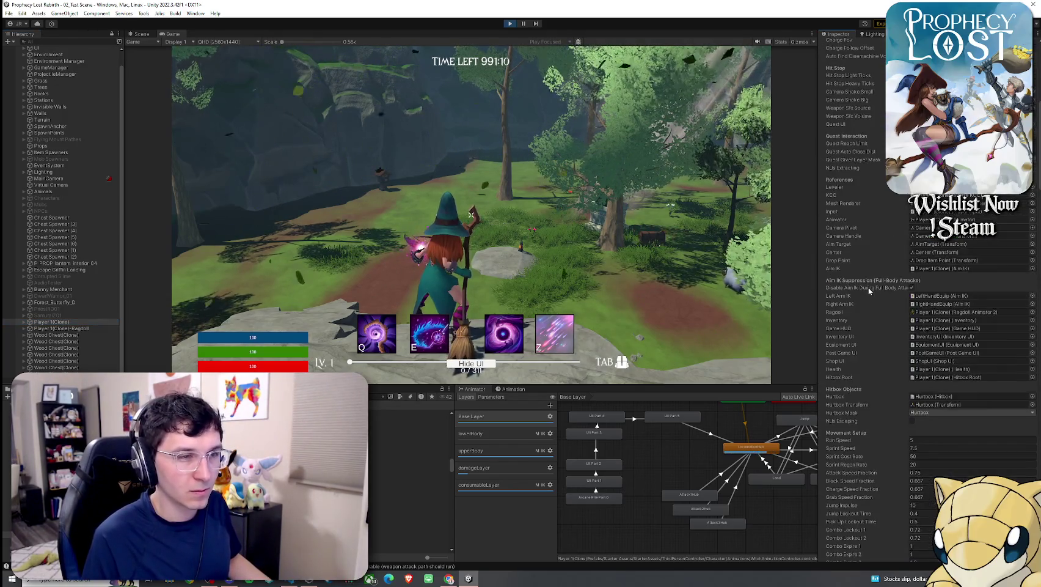
pyautogui.scroll(-15, 865, 295)
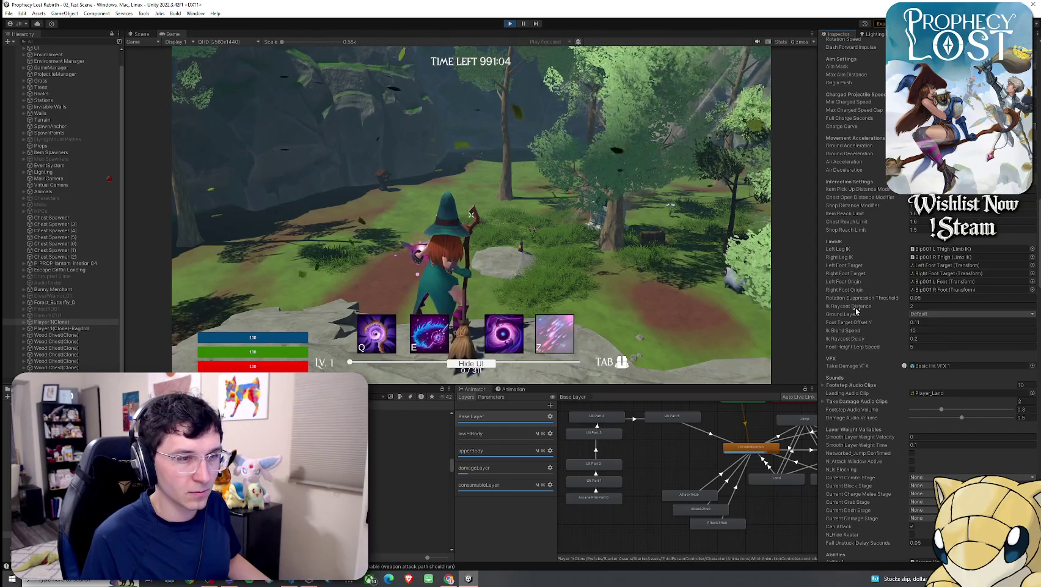
pyautogui.scroll(-5, 856, 309)
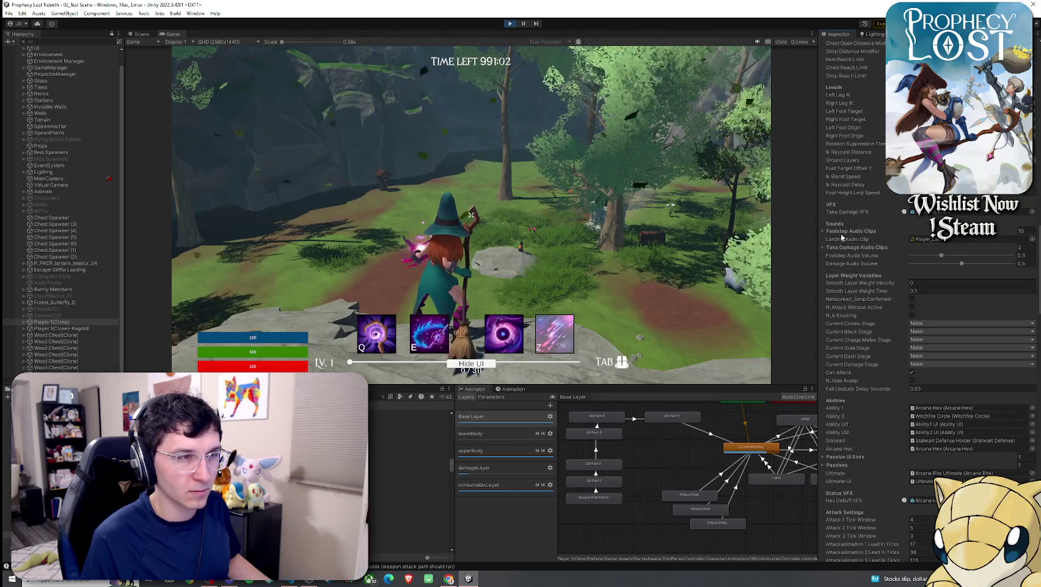
pyautogui.scroll(-10, 853, 312)
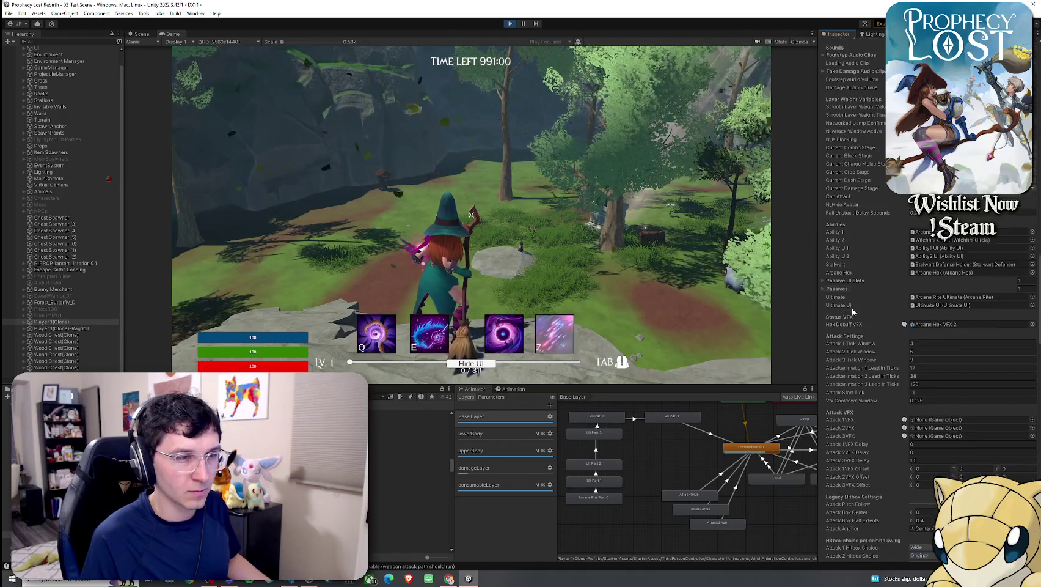
pyautogui.scroll(-16, 853, 311)
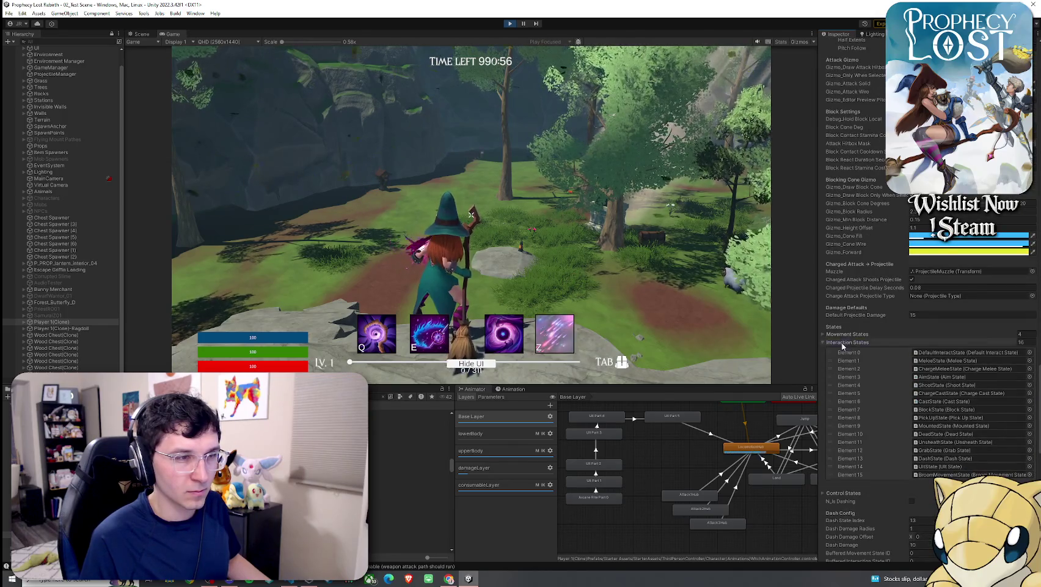
pyautogui.click(844, 344)
pyautogui.scroll(-4, 858, 282)
pyautogui.scroll(-4, 858, 282)
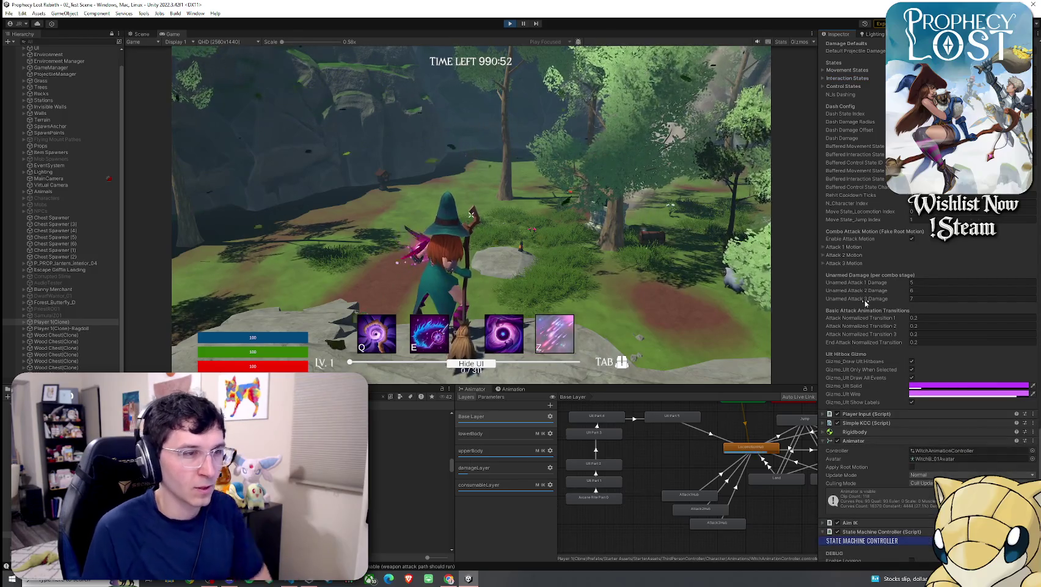
pyautogui.scroll(3, 865, 300)
pyautogui.scroll(7, 865, 300)
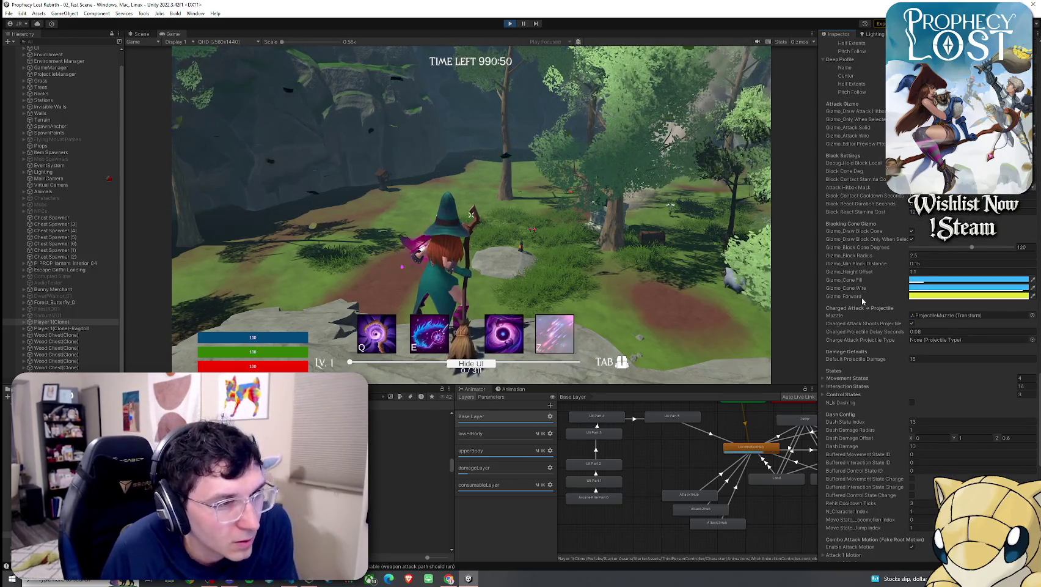
pyautogui.scroll(14, 862, 297)
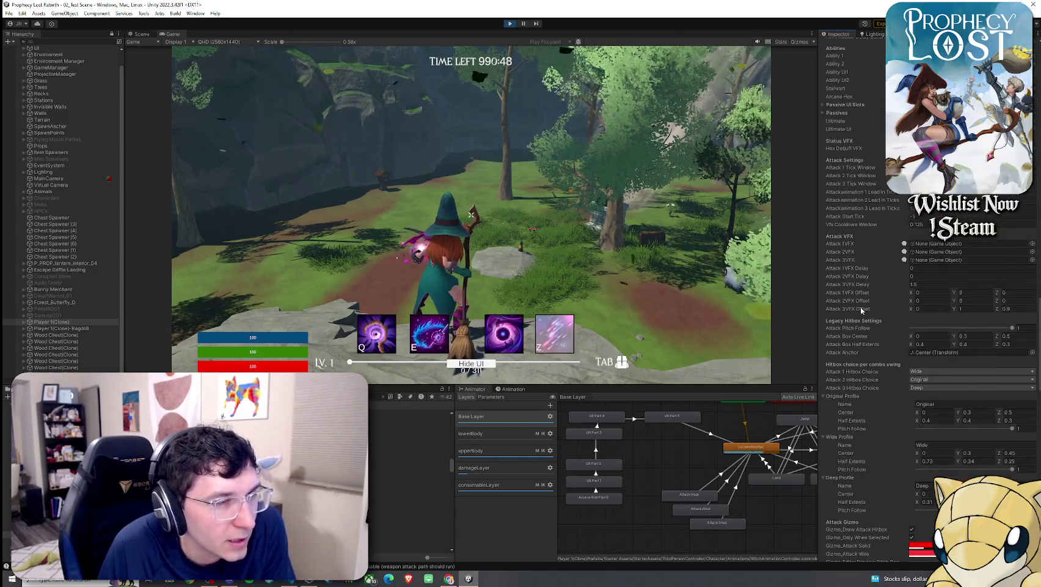
pyautogui.scroll(3, 852, 284)
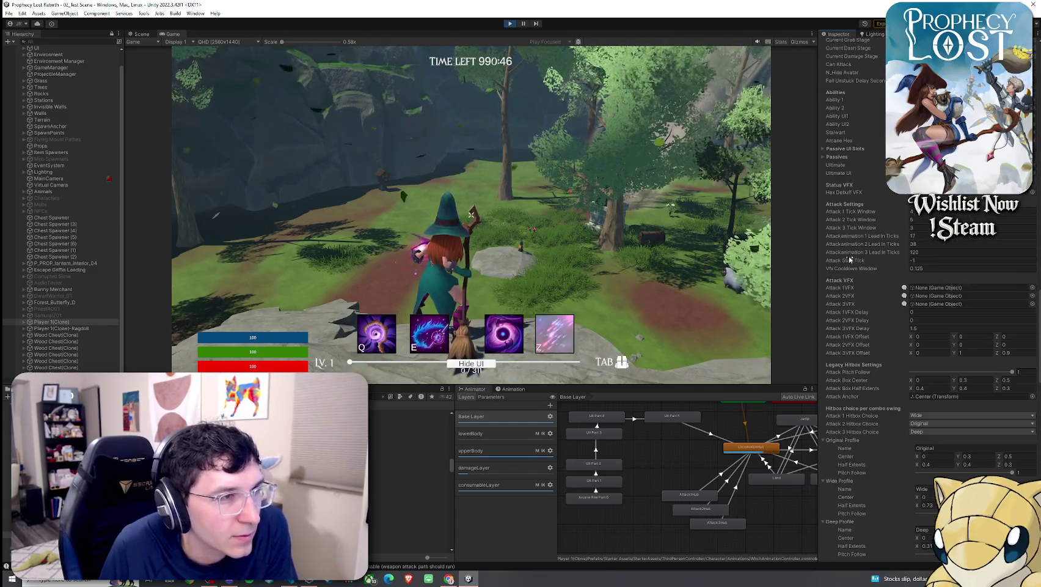
pyautogui.scroll(9, 843, 240)
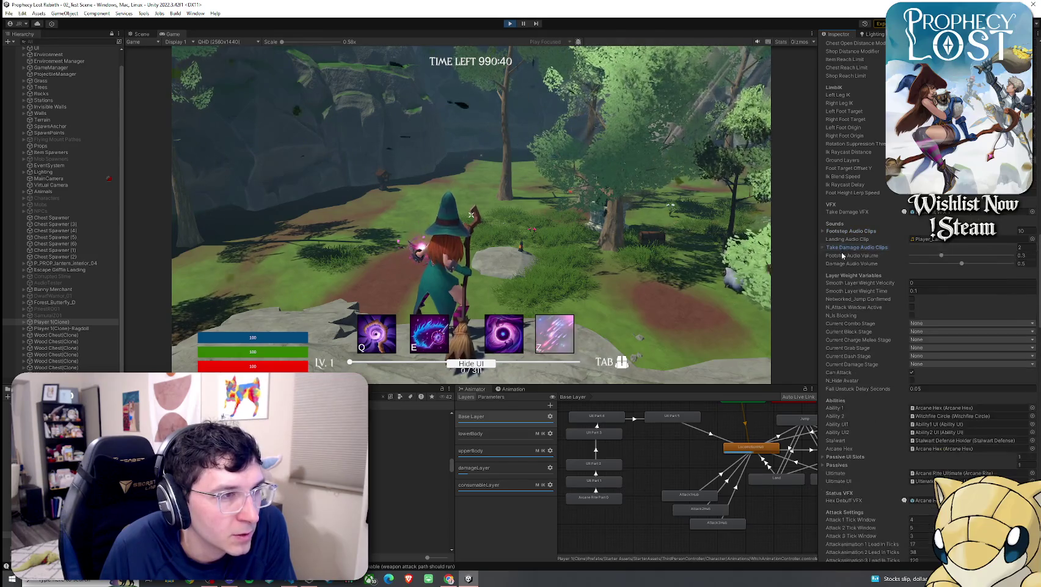
pyautogui.scroll(15, 843, 262)
pyautogui.scroll(12, 845, 272)
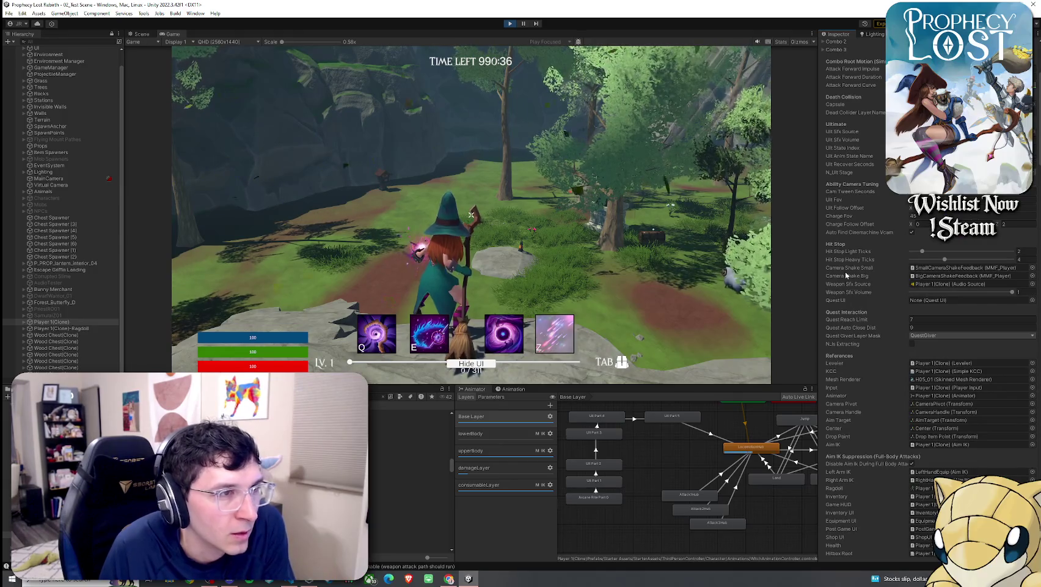
pyautogui.scroll(5, 847, 275)
pyautogui.click(834, 194)
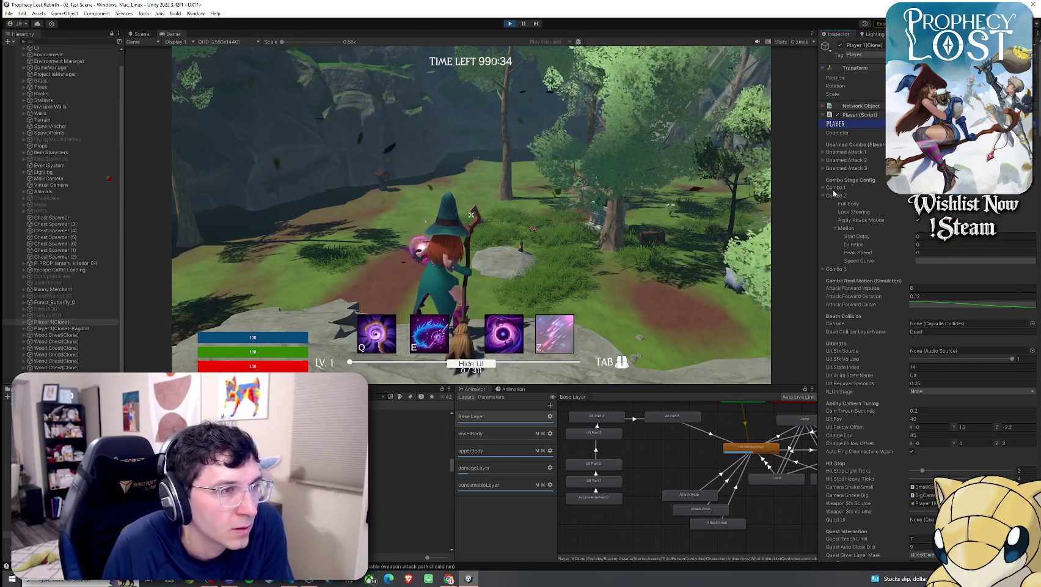
pyautogui.click(835, 196)
pyautogui.scroll(-5, 855, 304)
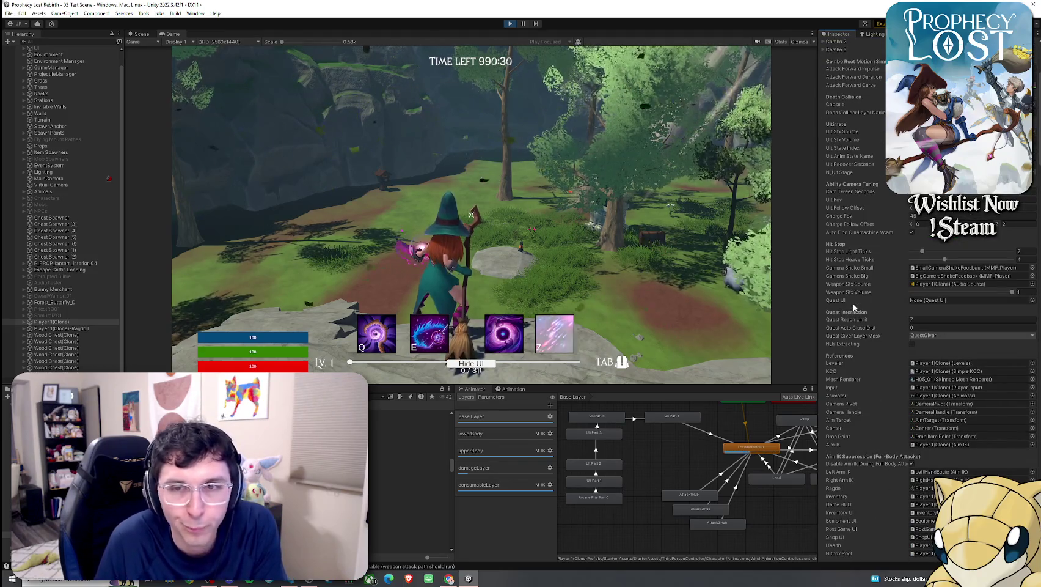
pyautogui.scroll(-5, 855, 307)
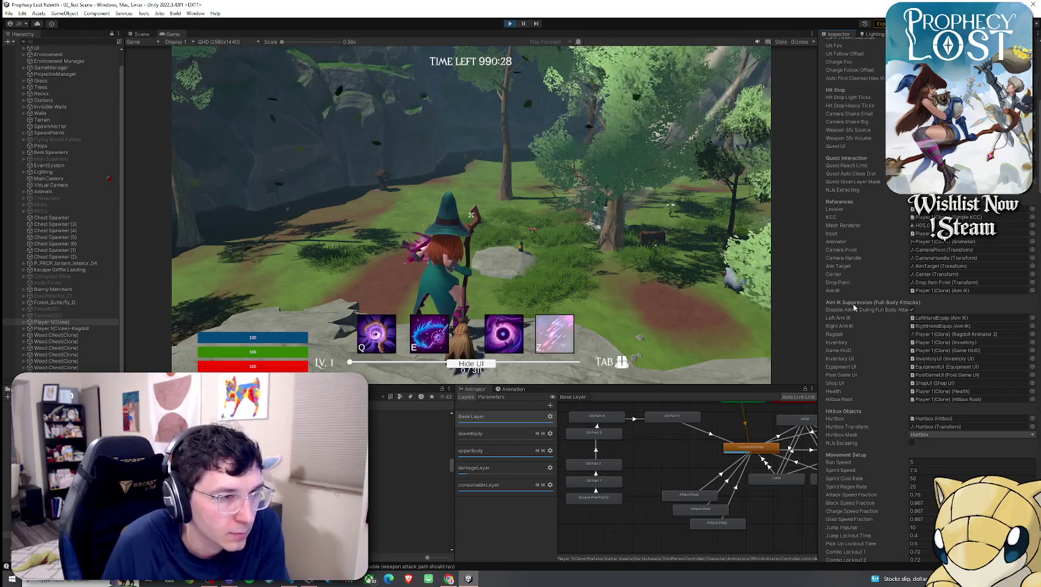
pyautogui.scroll(-20, 854, 308)
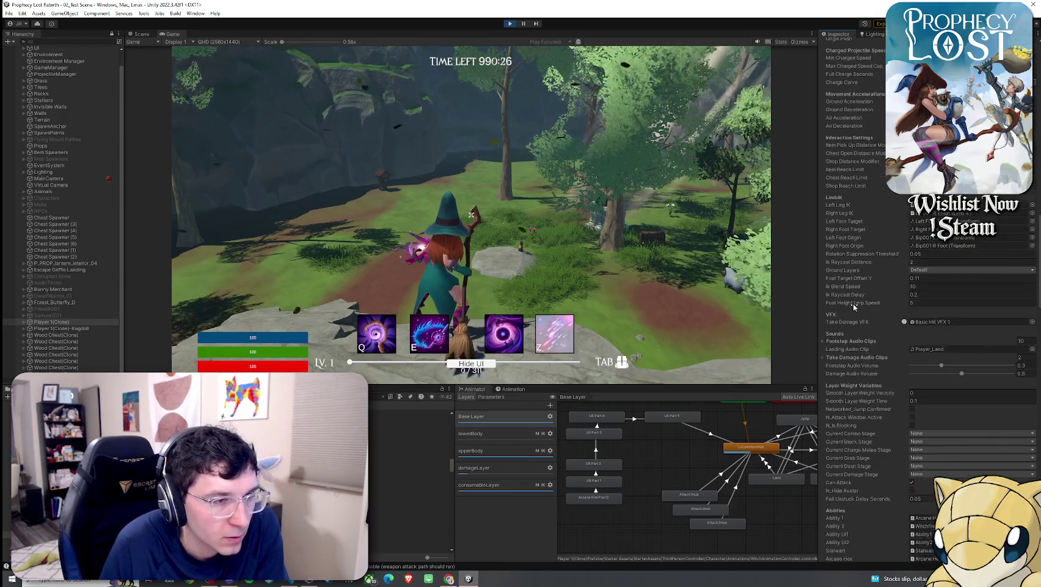
pyautogui.scroll(-3, 853, 303)
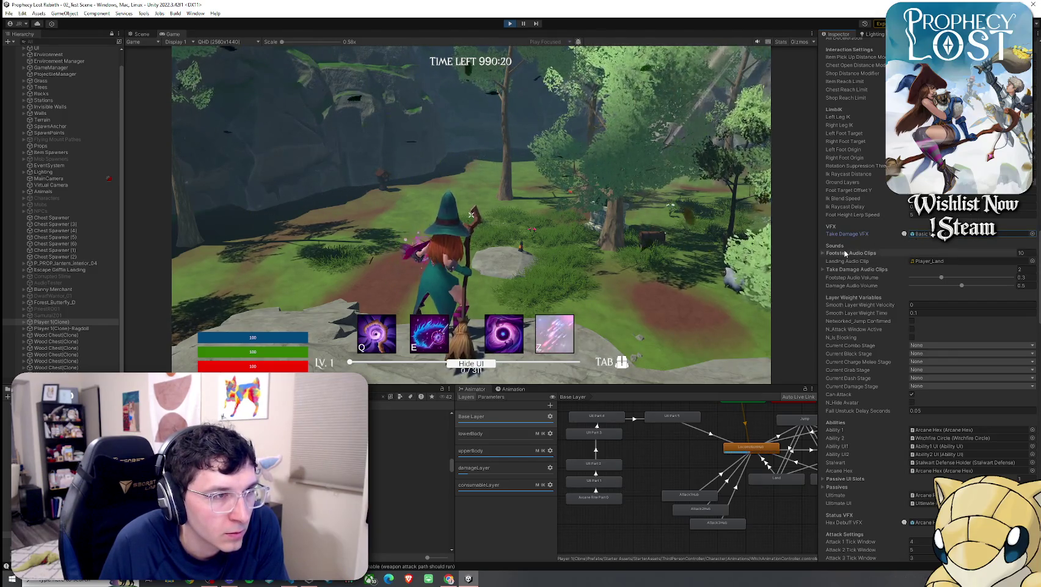
pyautogui.scroll(-7, 844, 318)
pyautogui.scroll(-20, 844, 318)
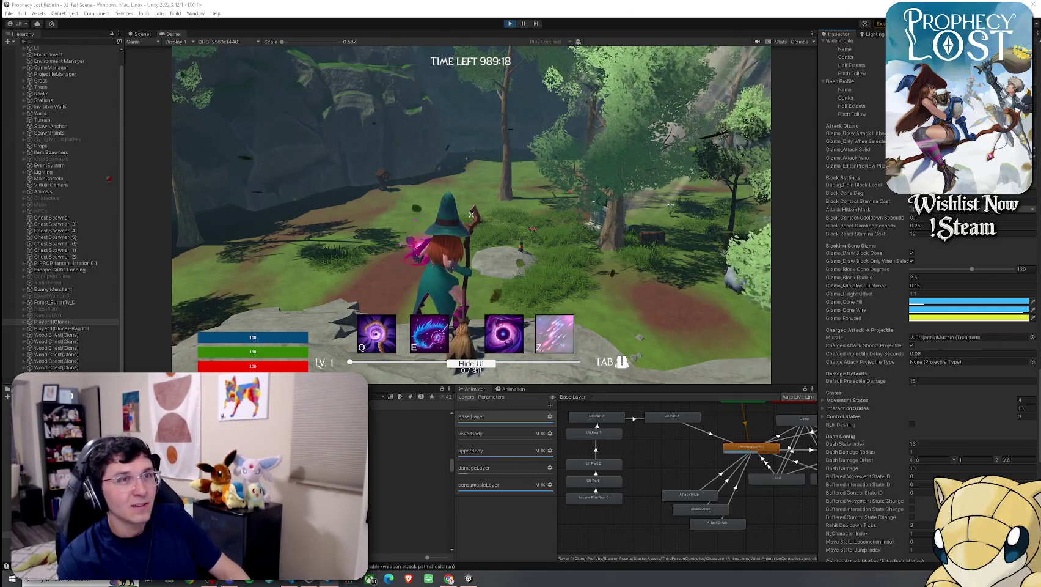
pyautogui.press('super+d')
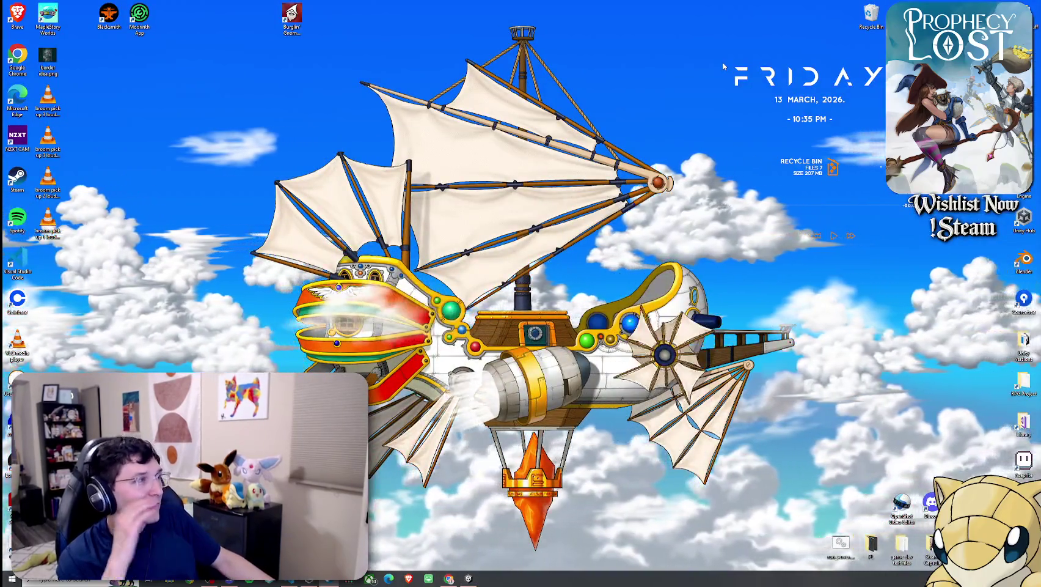
pyautogui.press('super+d')
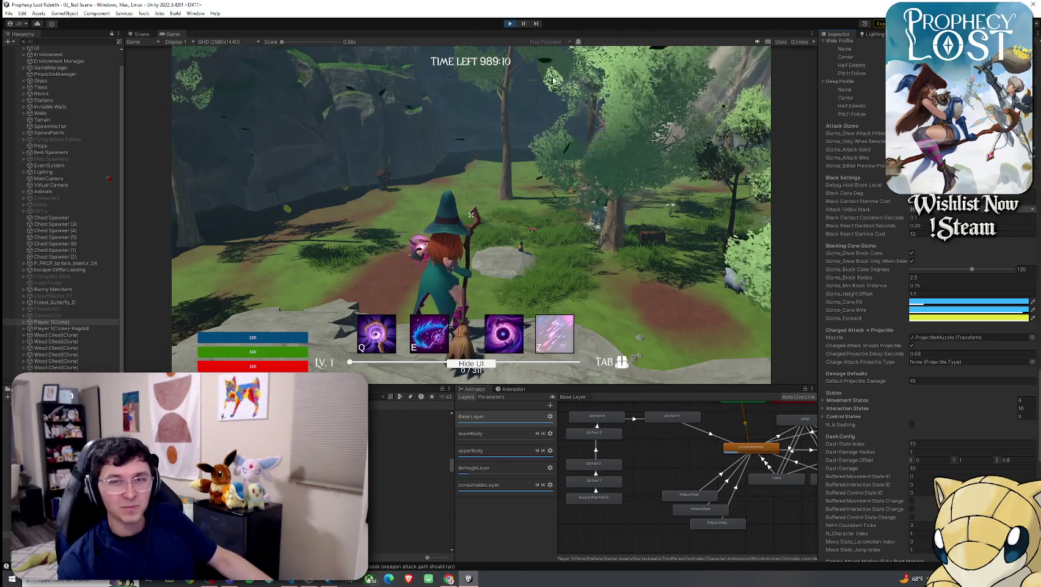
# Step: Make the witch chain two pink slash attacks, then preview SFX_Spell 01 Cast Layer 02
pyautogui.click(553, 79)
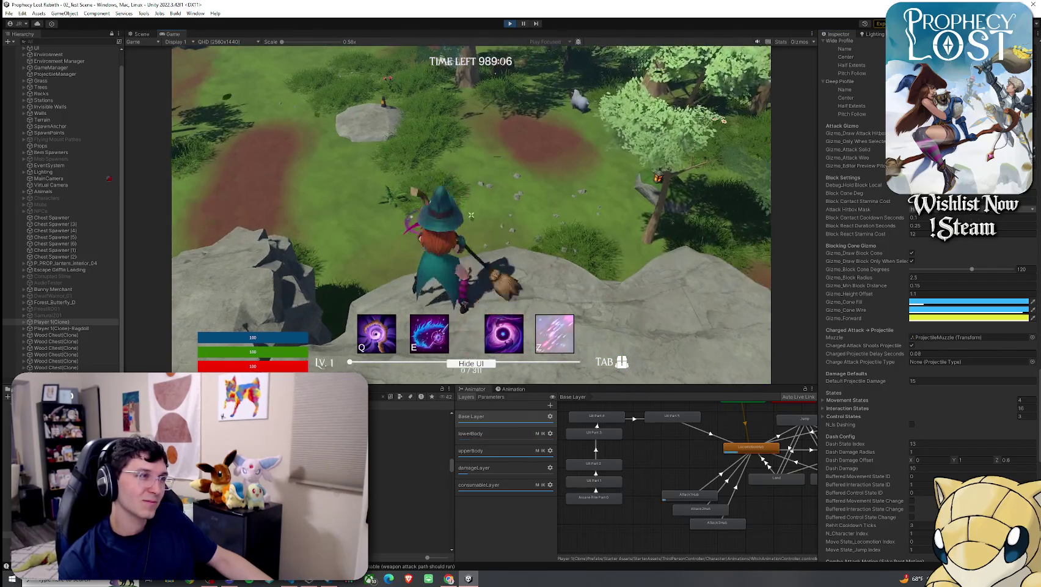
pyautogui.click(471, 215)
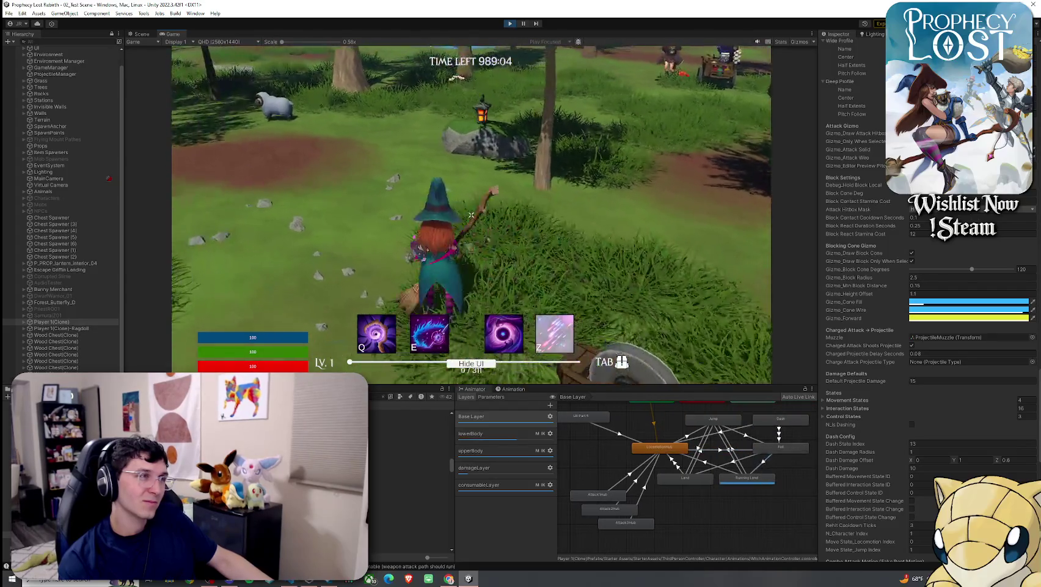
pyautogui.click(471, 215)
pyautogui.click(373, 500)
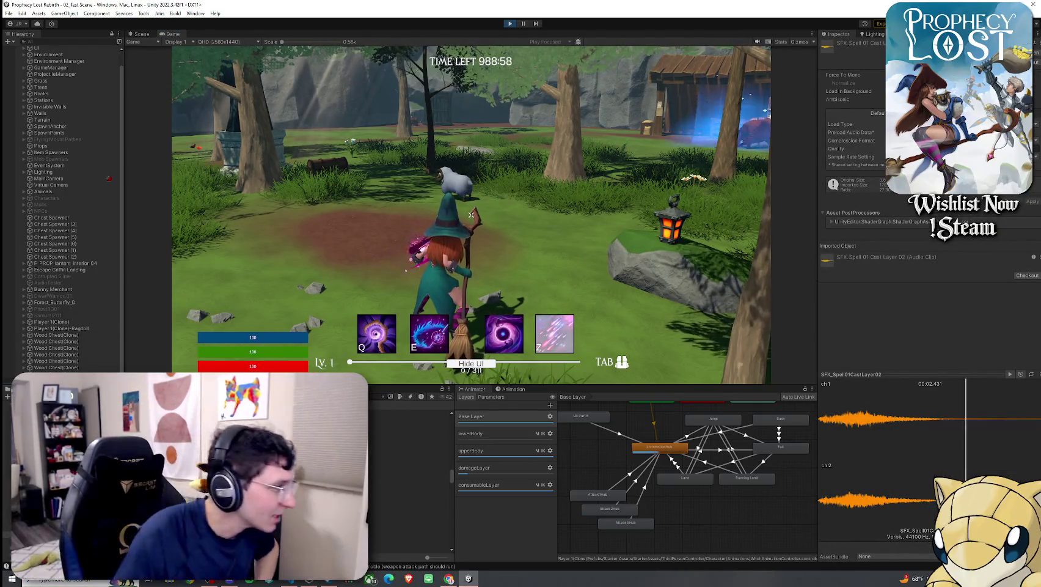
# Step: Audition SFX_Spell 01 Heal and the next few spell clips in the list
pyautogui.click(409, 451)
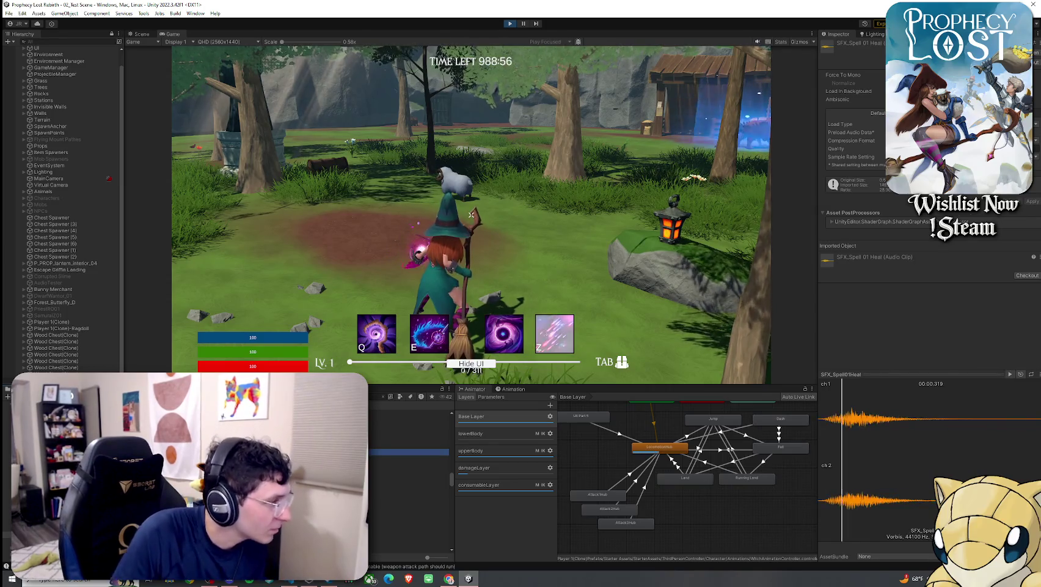
pyautogui.press('Down')
pyautogui.press('Down')
pyautogui.press('Down')
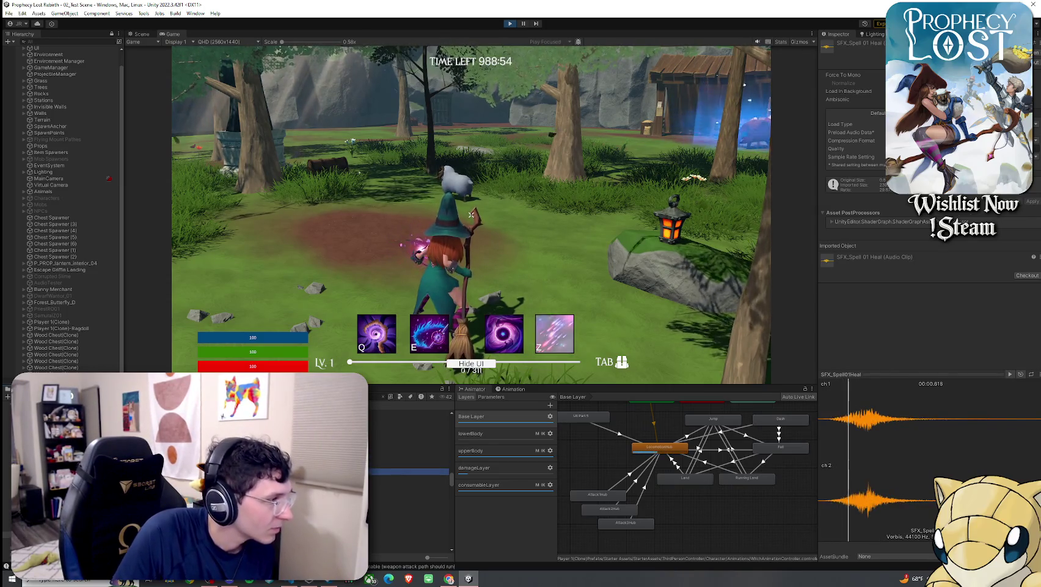
pyautogui.press('Down')
pyautogui.press('Down')
pyautogui.press('Down')
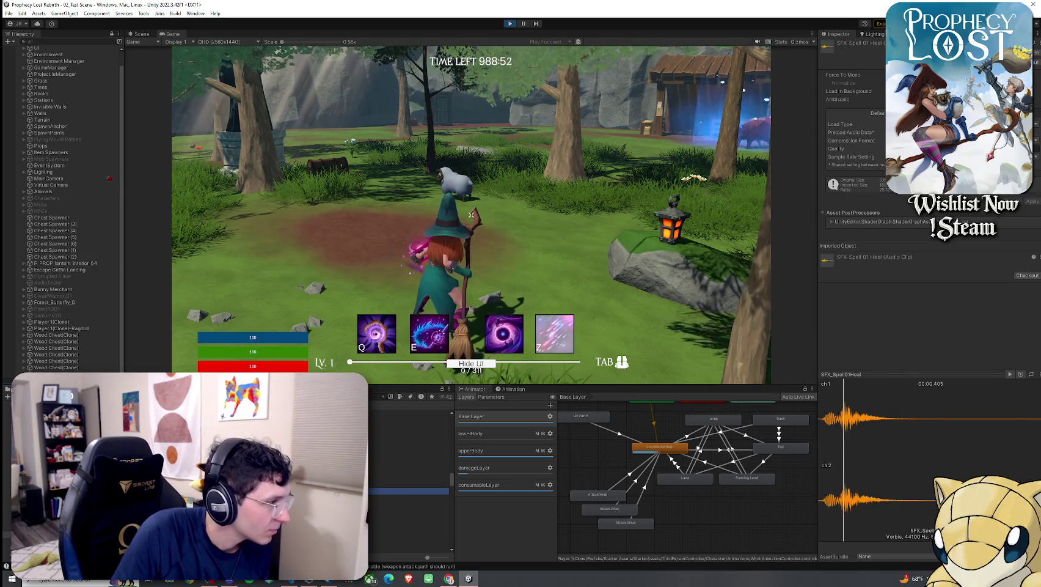
pyautogui.press('Down')
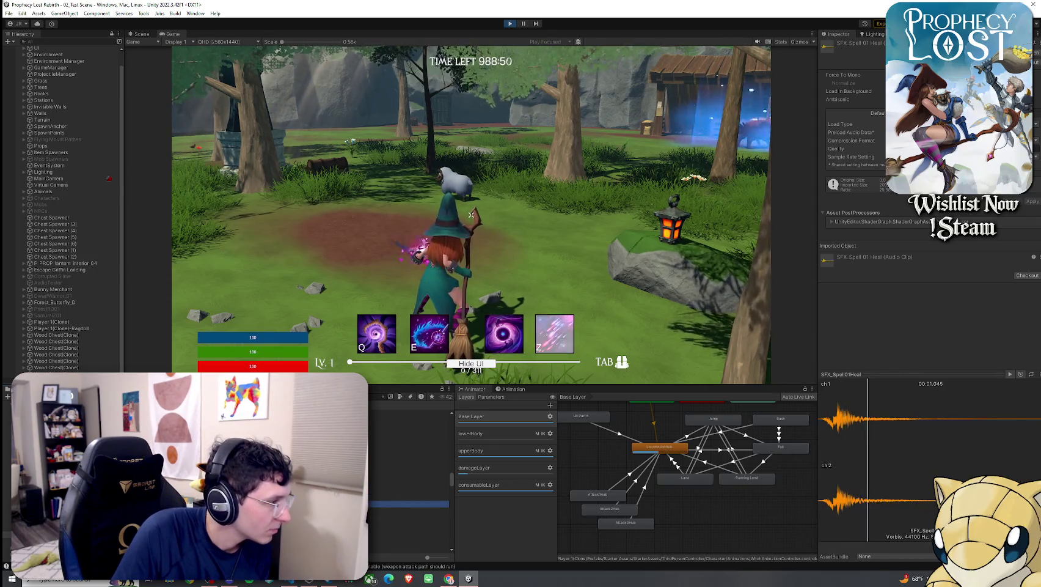
pyautogui.scroll(-1, 410, 482)
pyautogui.click(409, 464)
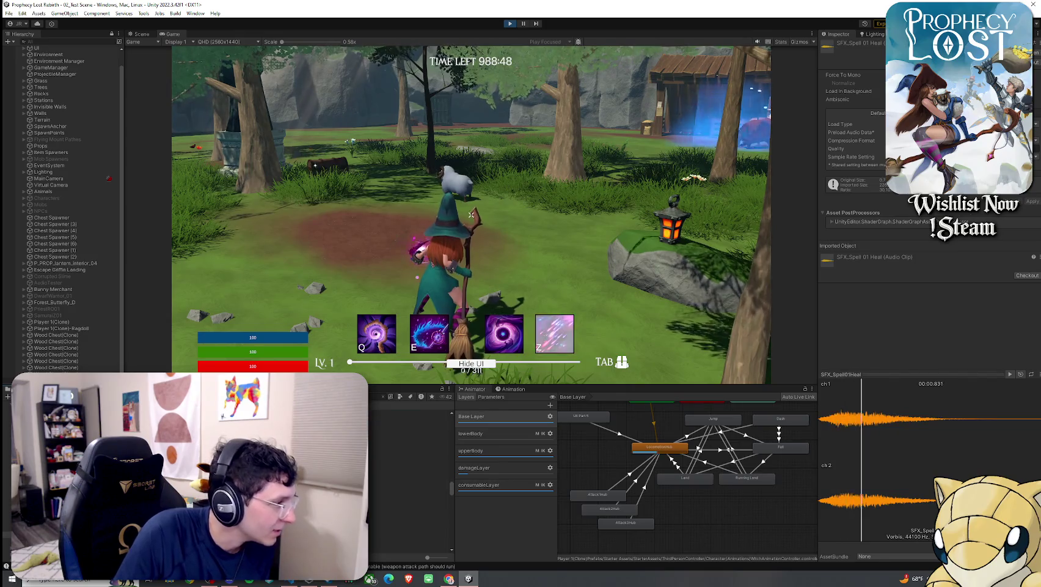
# Step: Audition SFX_Spell 01 Impact 01, Impact 02 and SFX_Spell 02 Cast 02
pyautogui.click(410, 438)
pyautogui.press('Down')
pyautogui.press('Down')
pyautogui.press('Down')
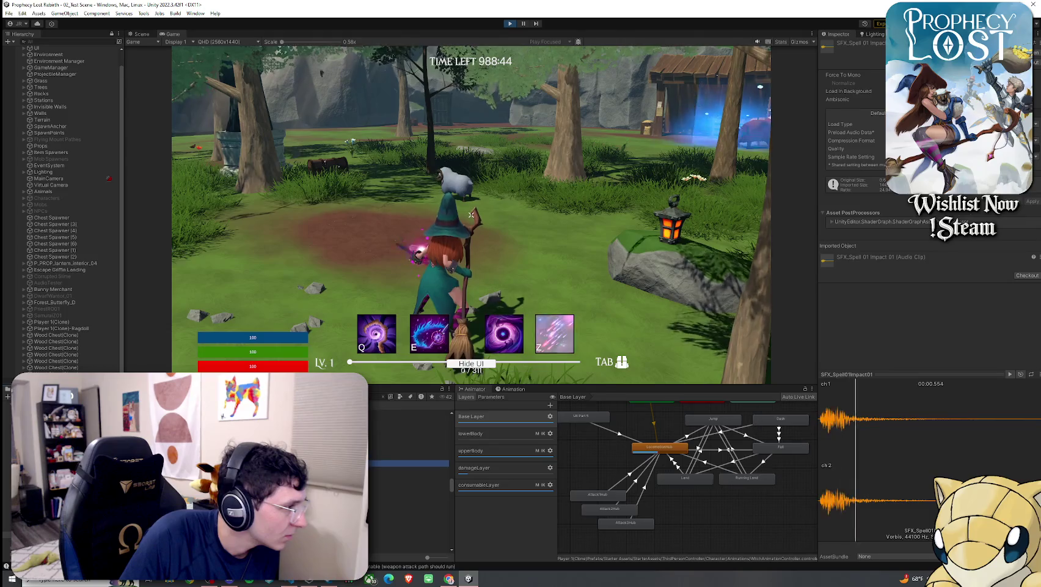
pyautogui.press('Down')
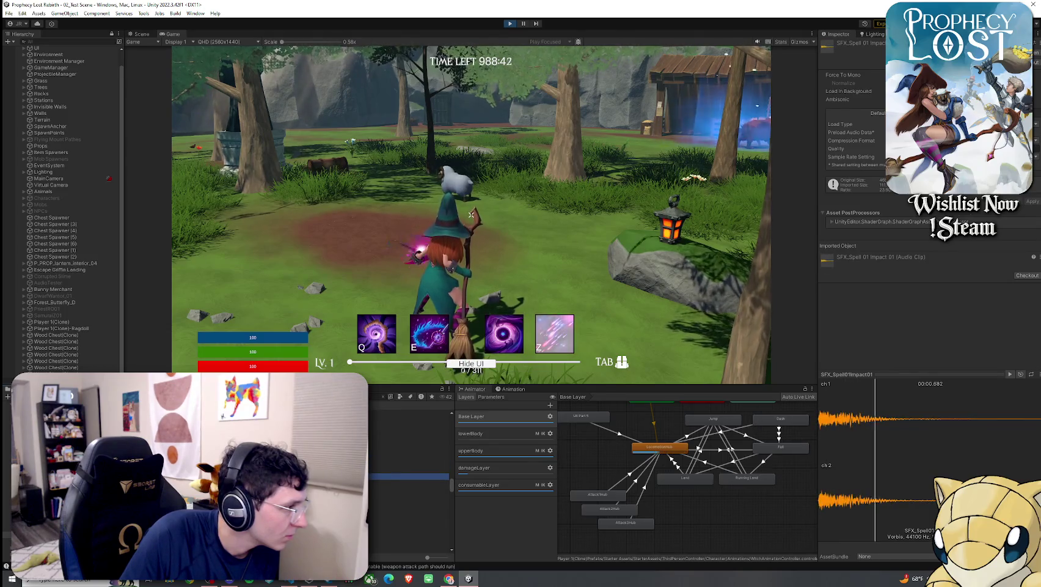
pyautogui.press('Down')
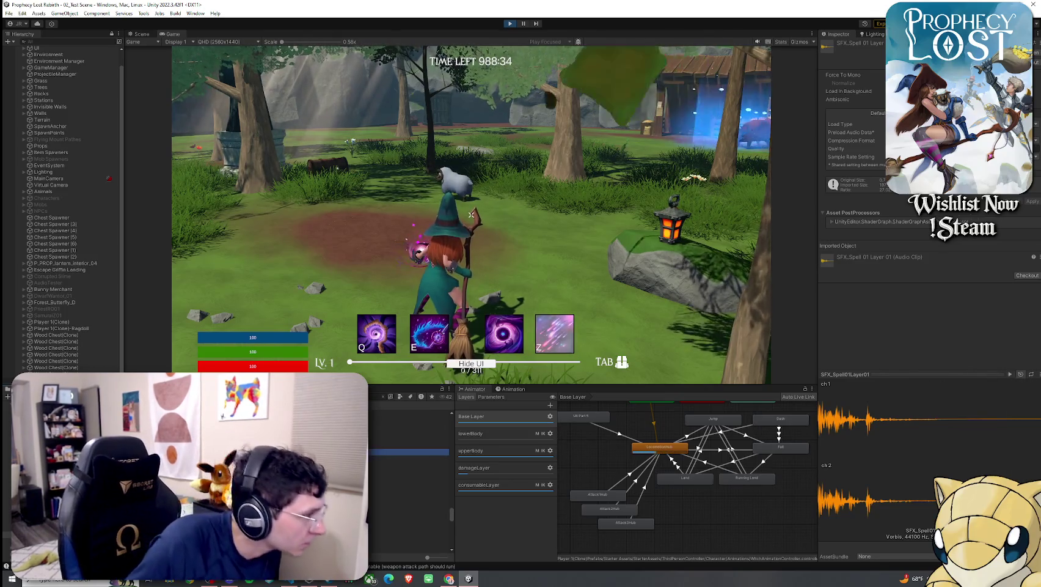
pyautogui.press('Down')
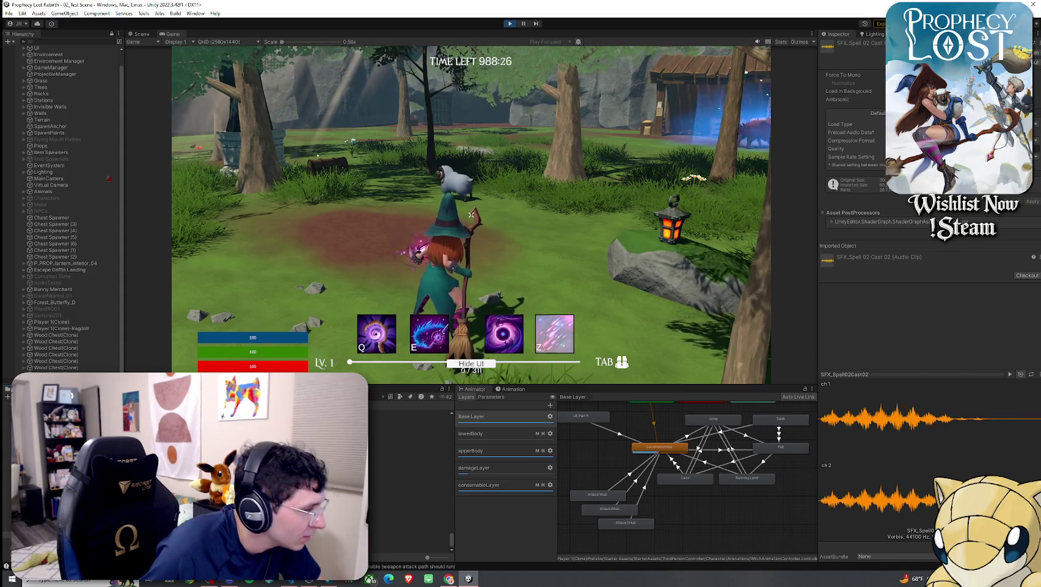
# Step: Audition Cast 01 Generic, Heal 01 Release and Wind Spell 15 - Variation 1, then show Combat & Magic
pyautogui.click(408, 497)
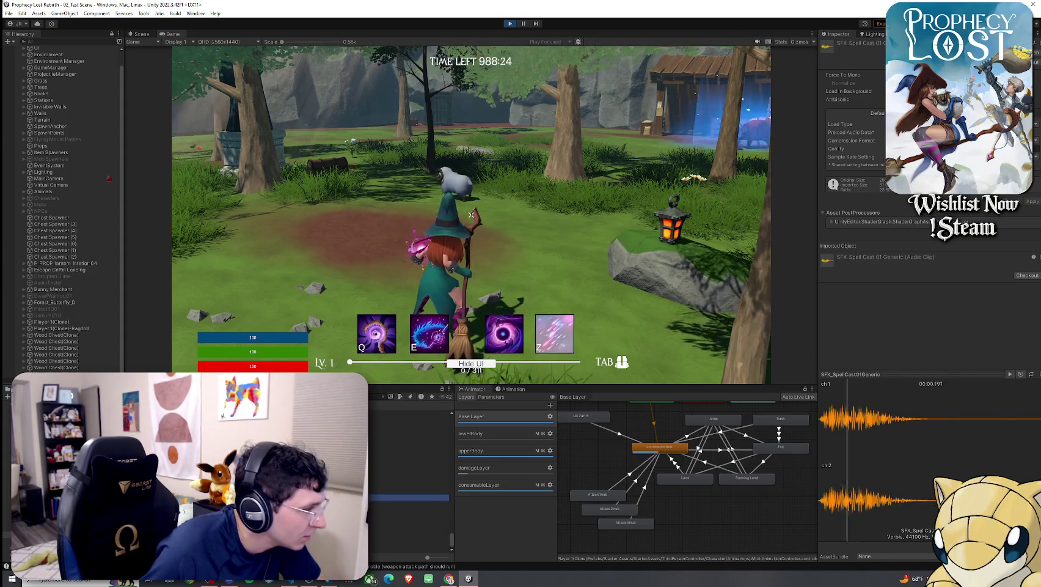
pyautogui.click(409, 524)
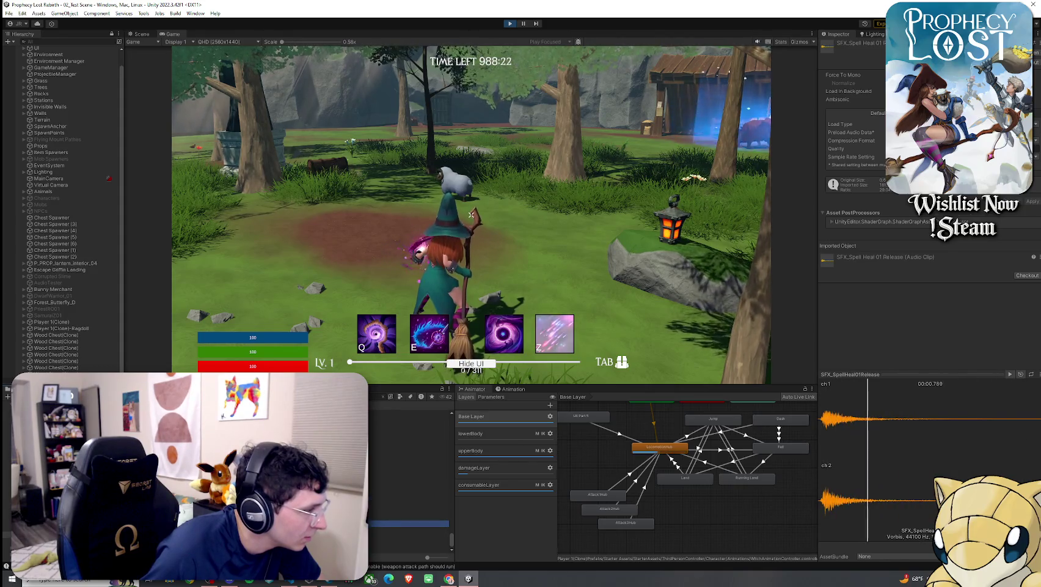
pyautogui.press('Down')
pyautogui.press('Down')
pyautogui.press('Down')
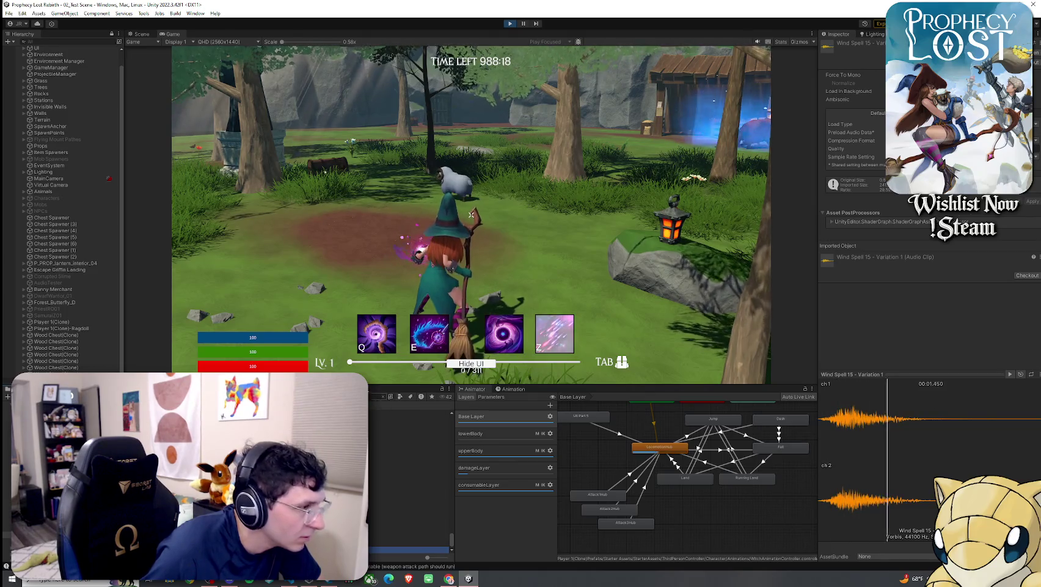
pyautogui.click(471, 214)
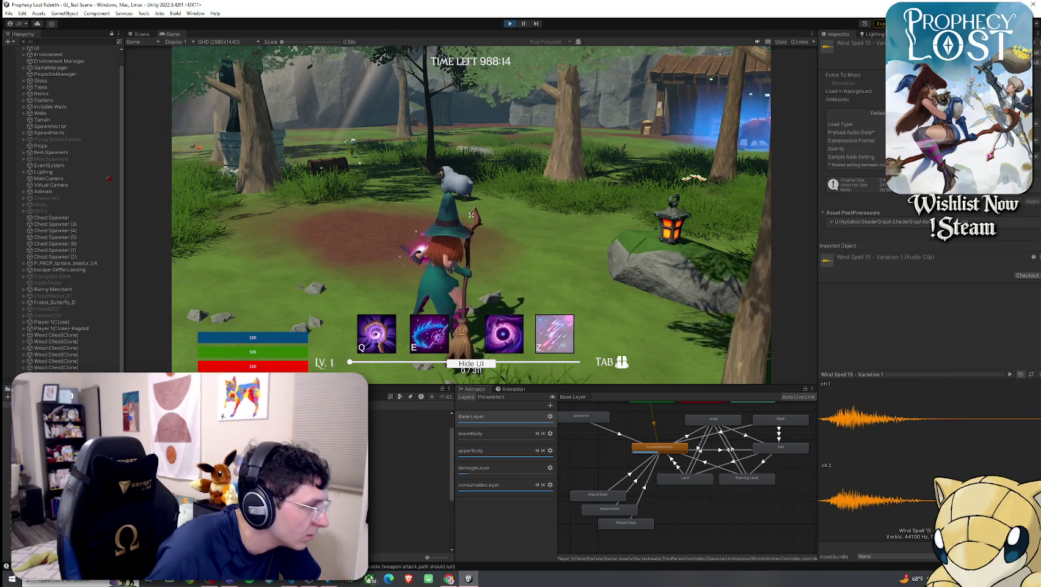
pyautogui.click(404, 420)
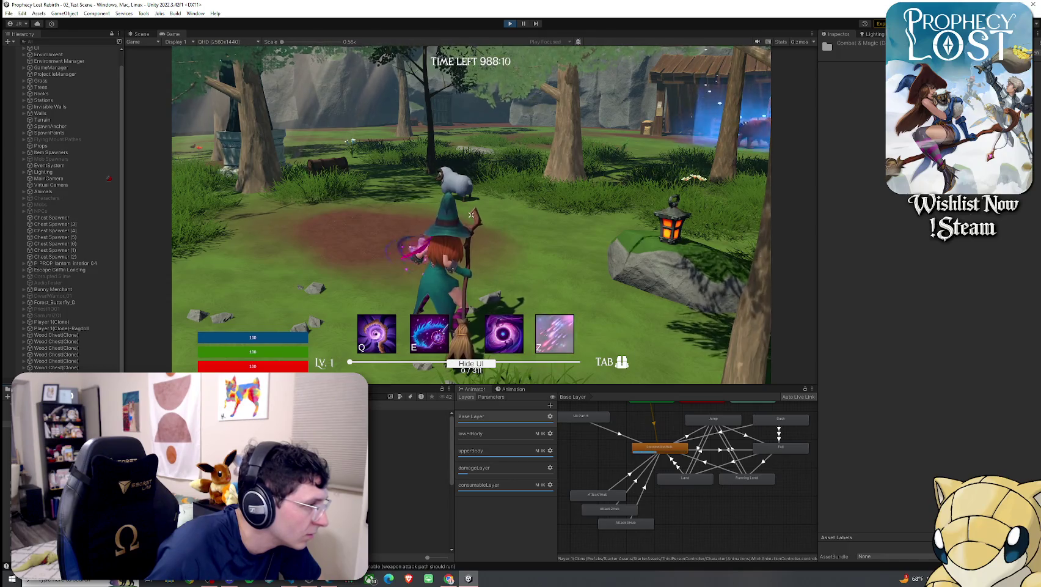
# Step: Preview the Blunt Swing 1_1, Fire Spell 16 - Impact 1 and Lightning Spell 01 clips
pyautogui.click(408, 439)
pyautogui.click(409, 446)
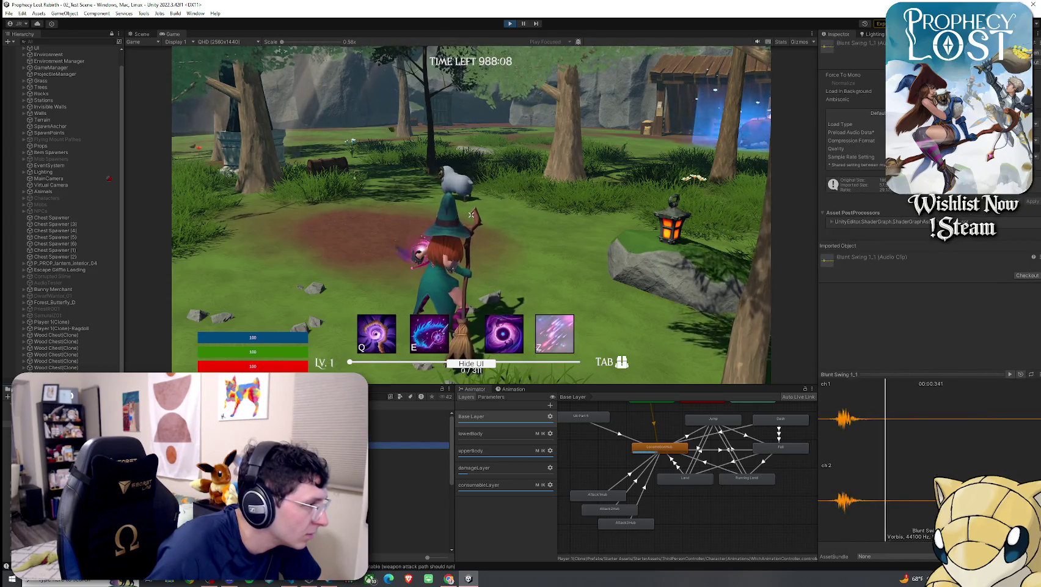
pyautogui.click(409, 422)
pyautogui.click(408, 446)
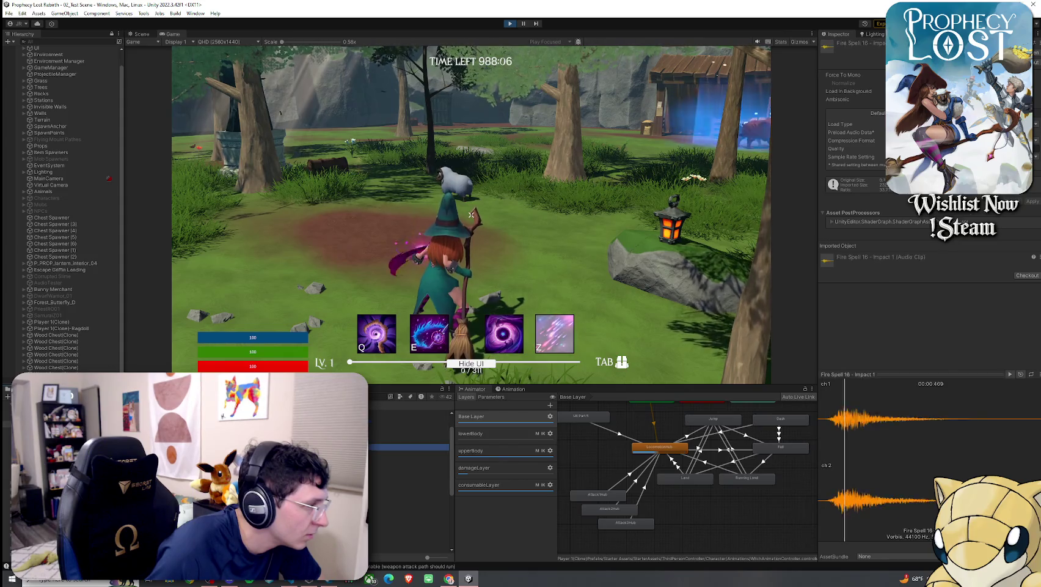
pyautogui.click(408, 428)
pyautogui.click(408, 434)
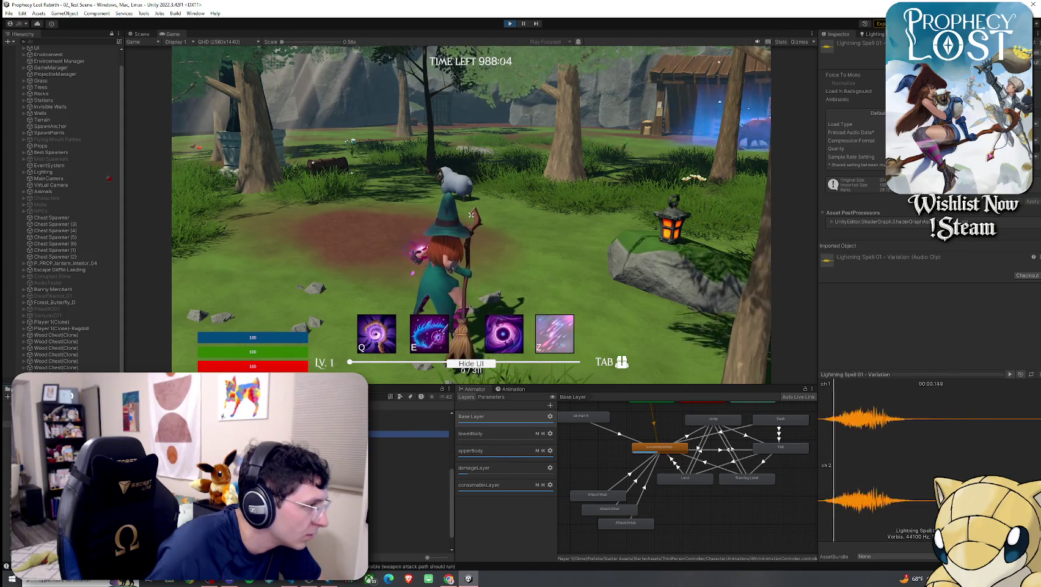
# Step: Preview Nature Spell 15, Shadow Spell 20 and Whoosh 1_3, ending on the Audio folder
pyautogui.click(408, 440)
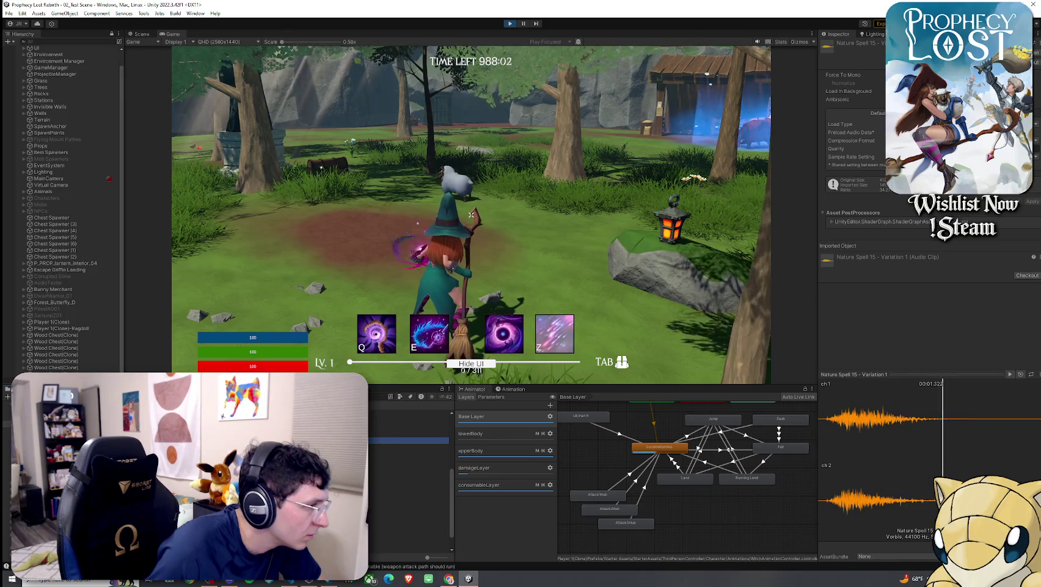
pyautogui.click(408, 478)
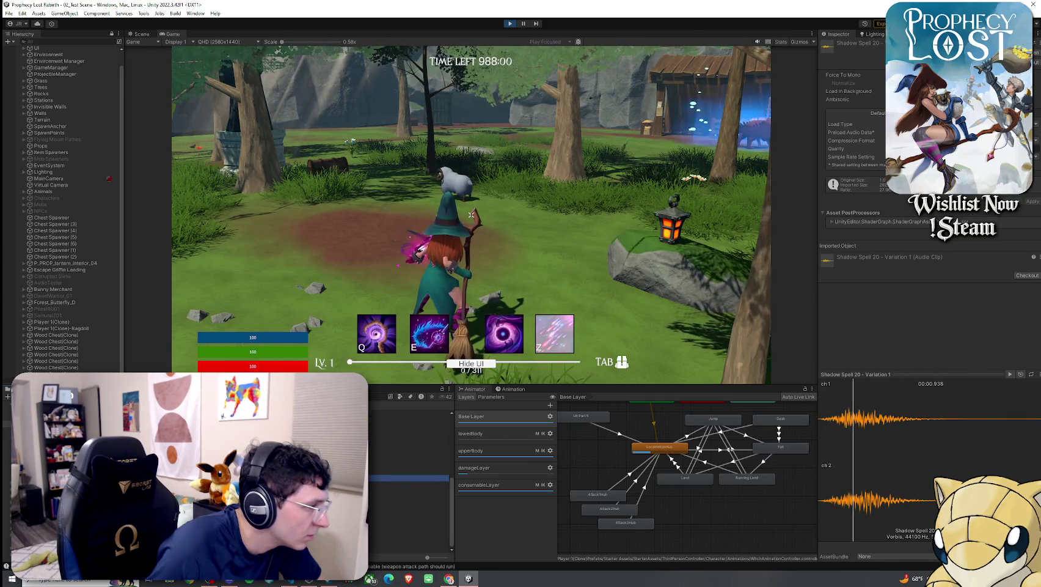
pyautogui.click(408, 537)
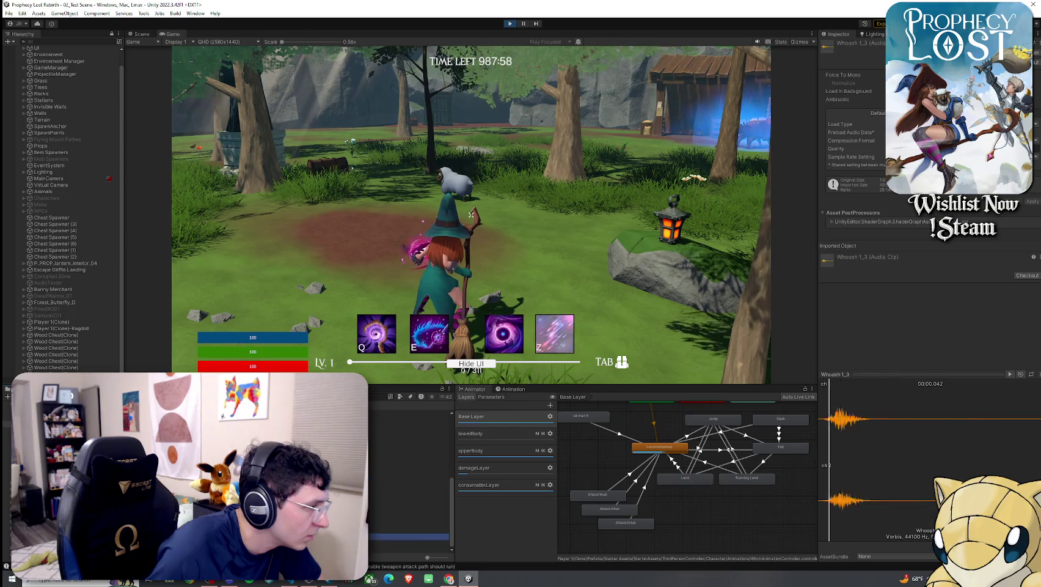
pyautogui.click(408, 537)
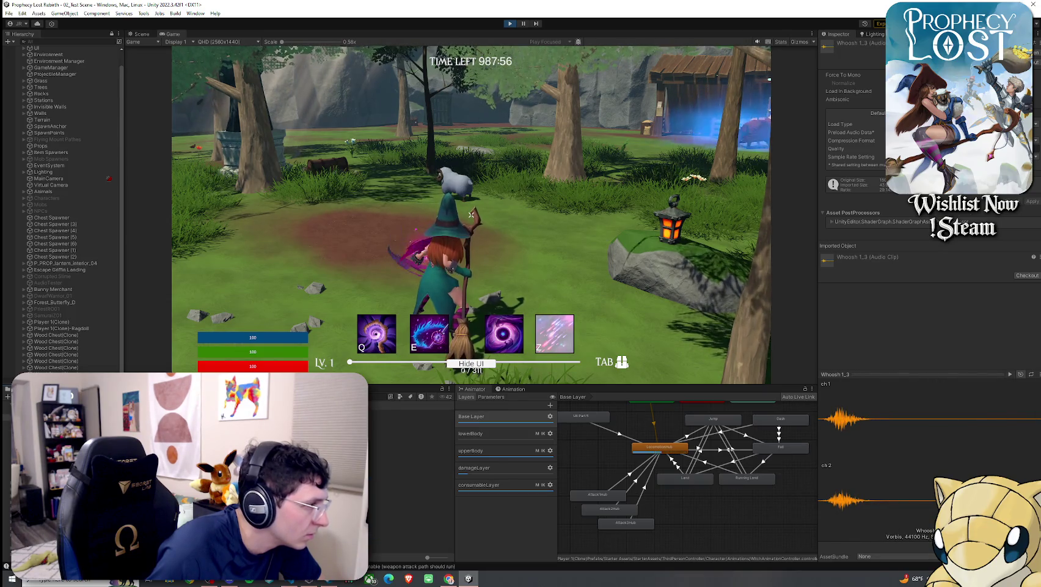
pyautogui.click(409, 419)
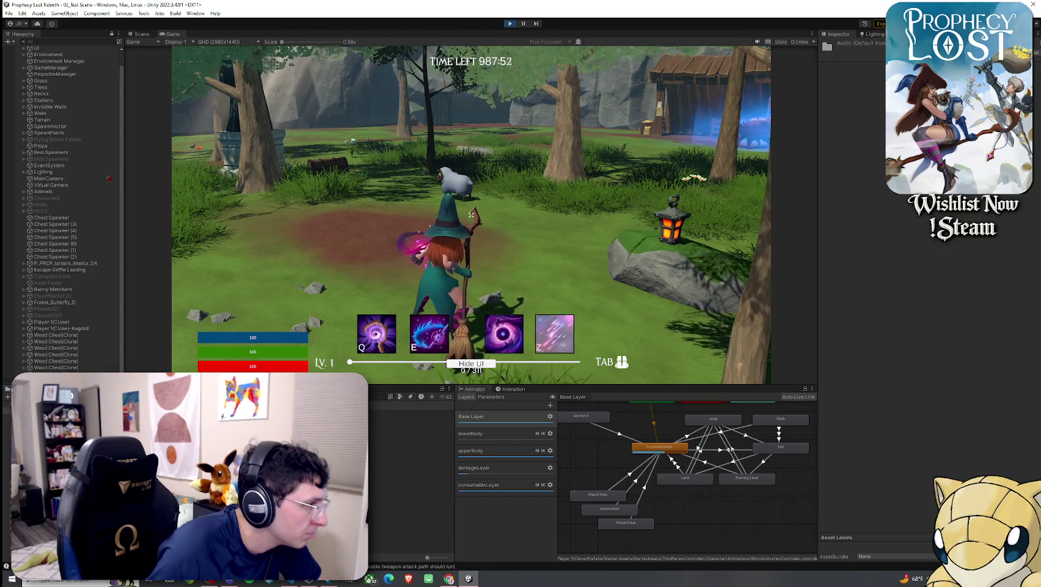
# Step: Audition the Power Up & Whoosh clips from Special Whoosh 1_2 through Synth Whoosh 2_4
pyautogui.click(408, 413)
pyautogui.click(408, 452)
pyautogui.press('Down')
pyautogui.press('Down')
pyautogui.press('Down')
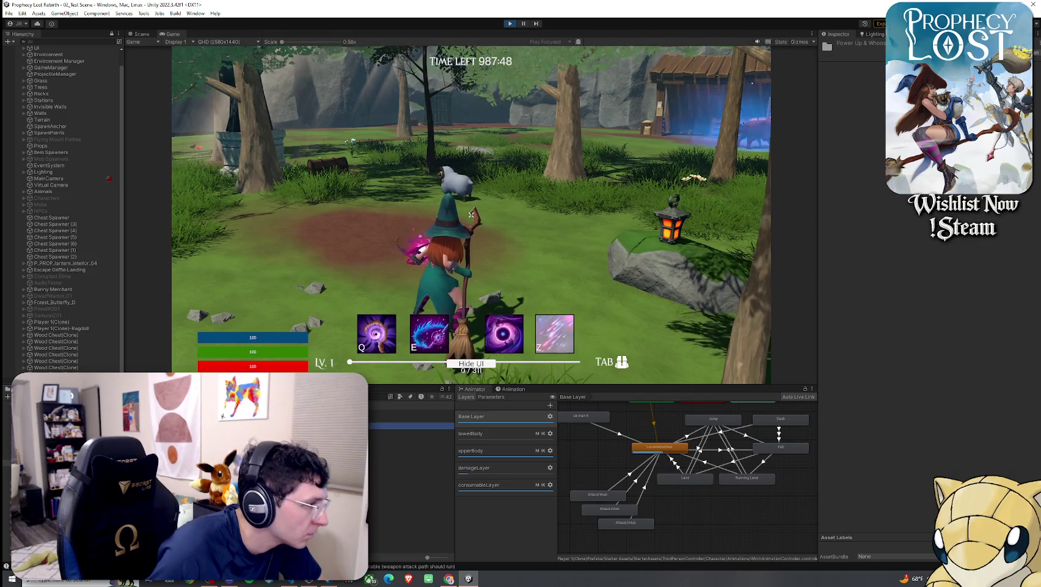
pyautogui.press('Down')
pyautogui.press('Down')
pyautogui.press('Down')
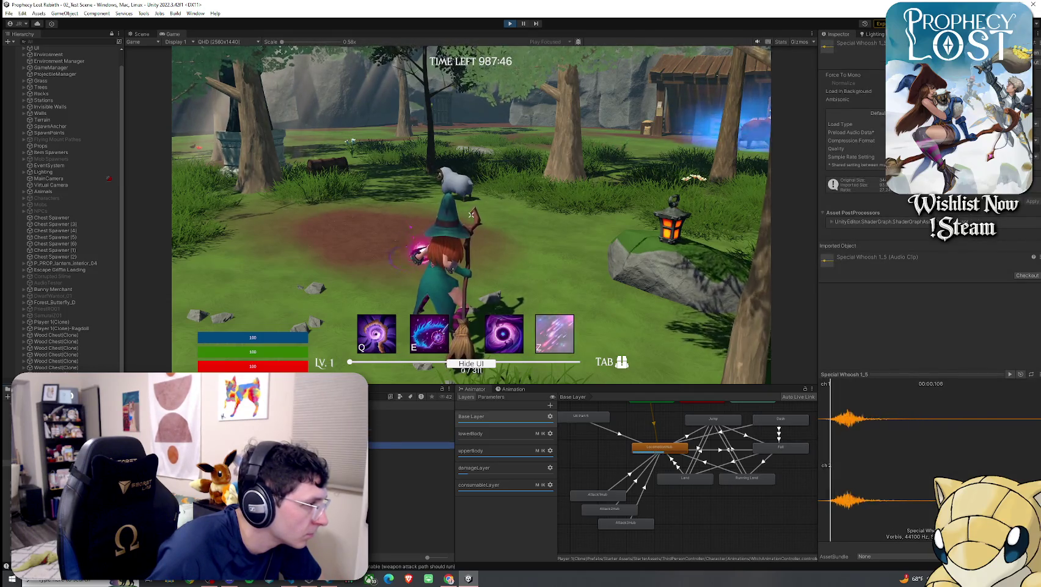
pyautogui.press('Down')
pyautogui.press('Down')
pyautogui.press('Down')
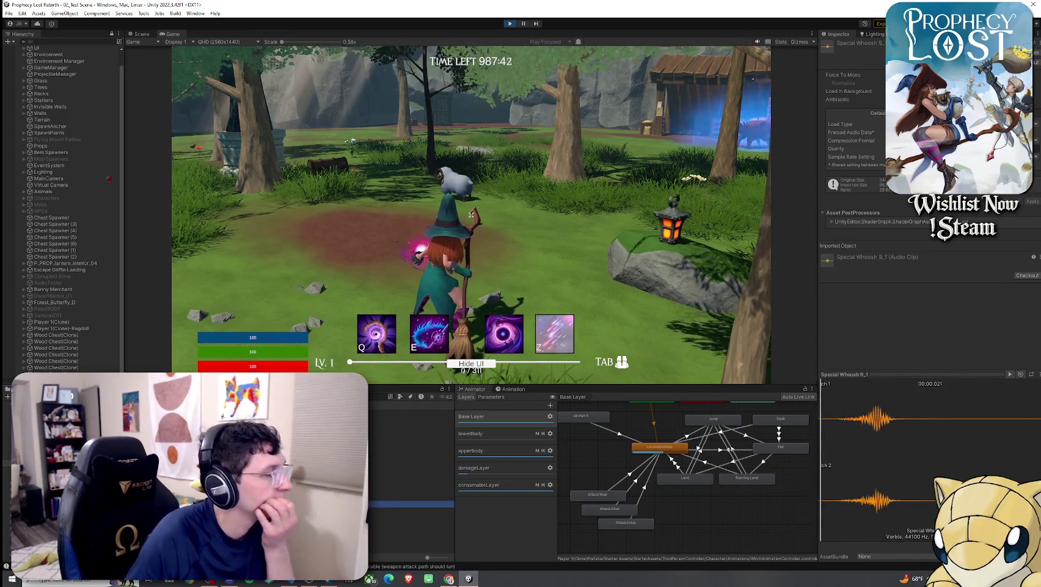
pyautogui.press('Down')
pyautogui.press('Down')
pyautogui.press('Down')
pyautogui.press('Down')
pyautogui.press('Down')
pyautogui.press('Down')
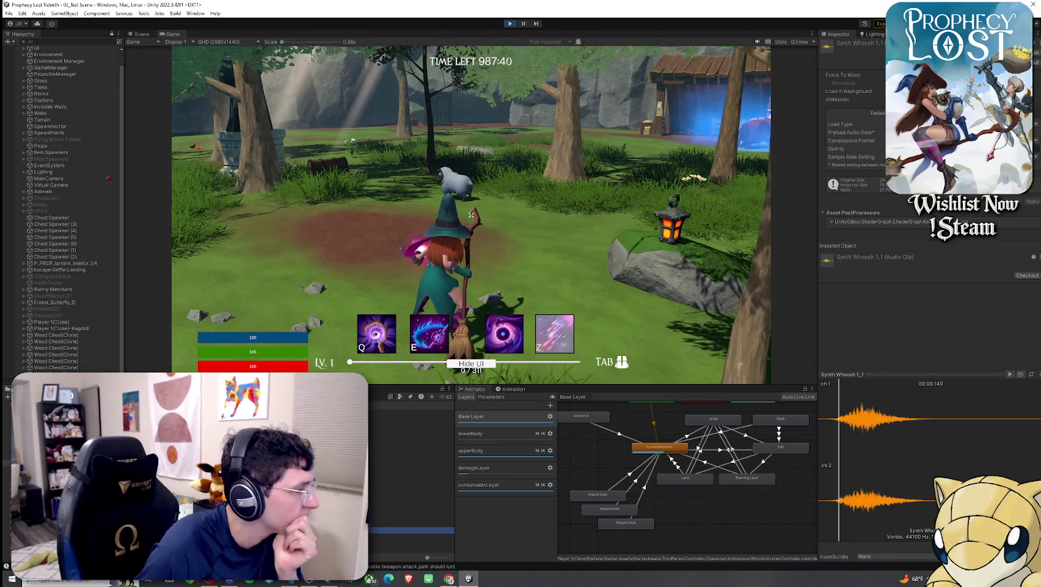
pyautogui.press('Down')
pyautogui.press('Down')
pyautogui.press('Down')
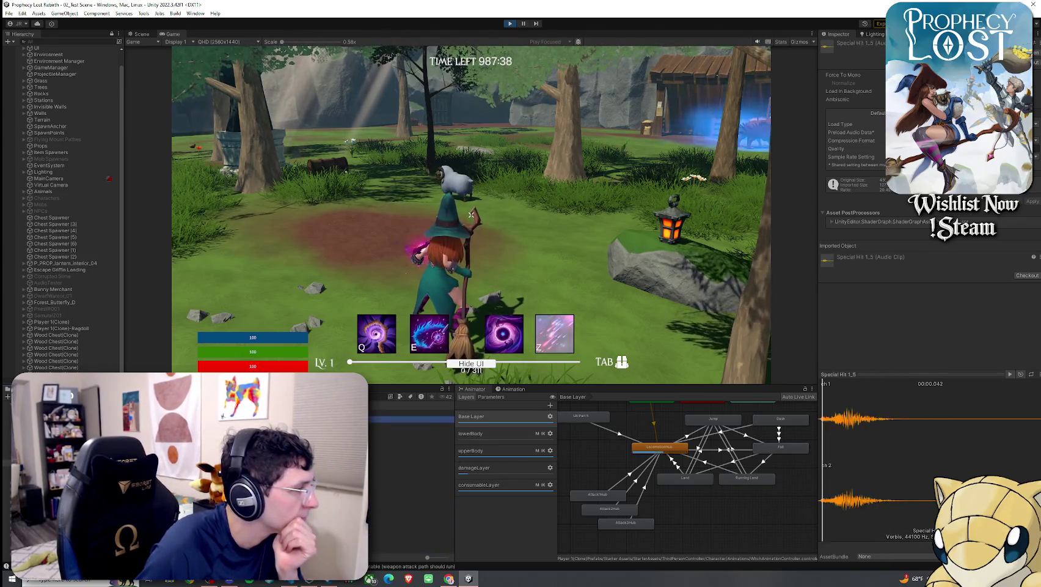
# Step: Navigate the folder tree back up and into the Universal Sound FX Melee folder
pyautogui.press('Left')
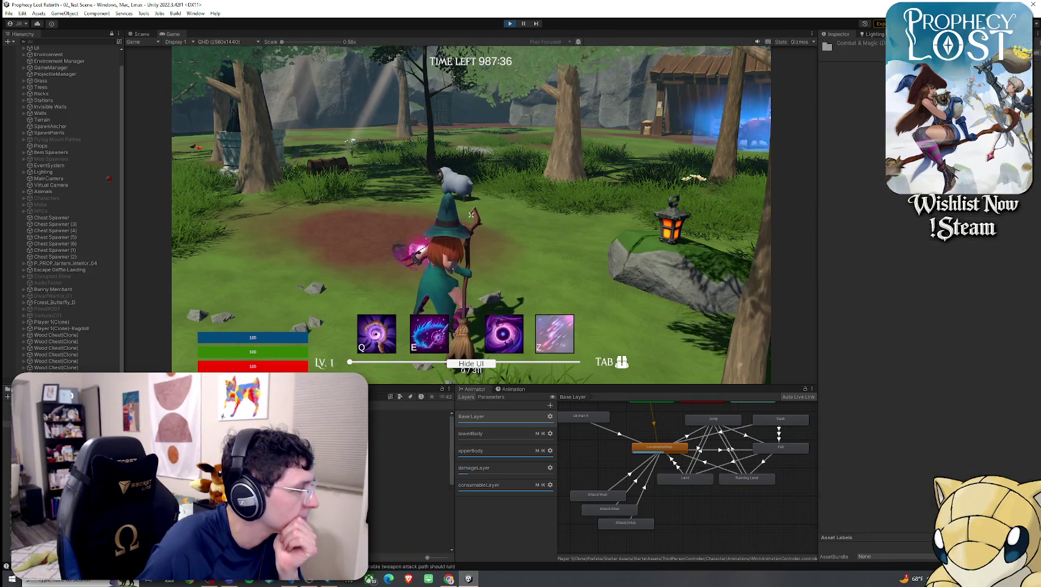
pyautogui.press('Left')
pyautogui.press('Left')
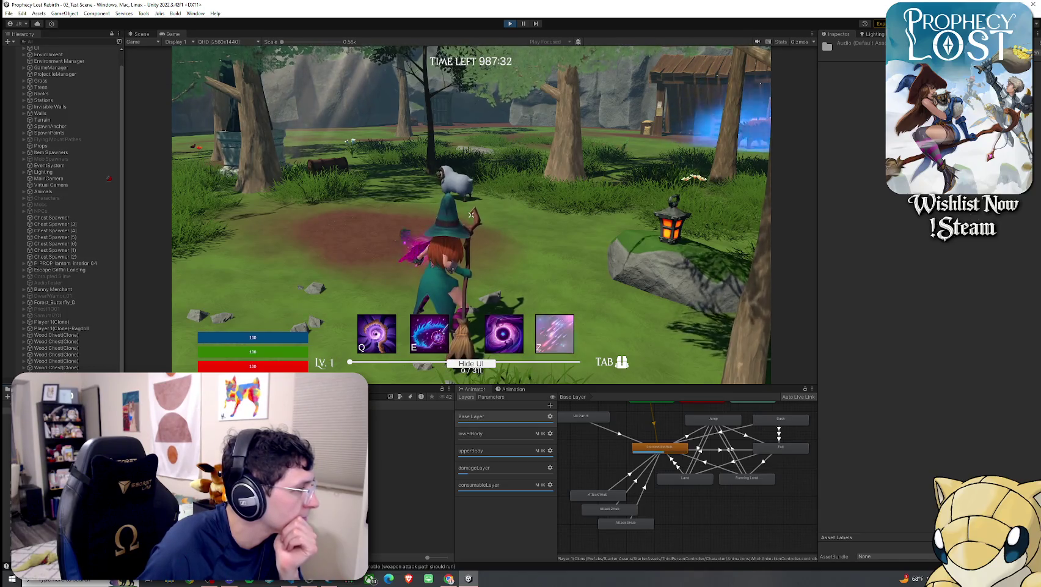
pyautogui.press('Left')
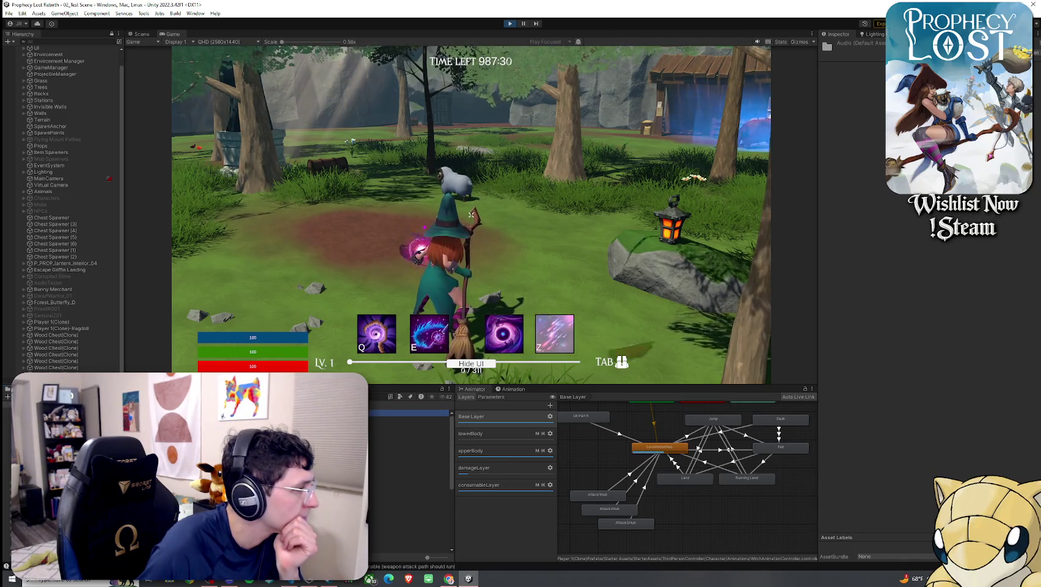
pyautogui.press('Right')
pyautogui.press('Down')
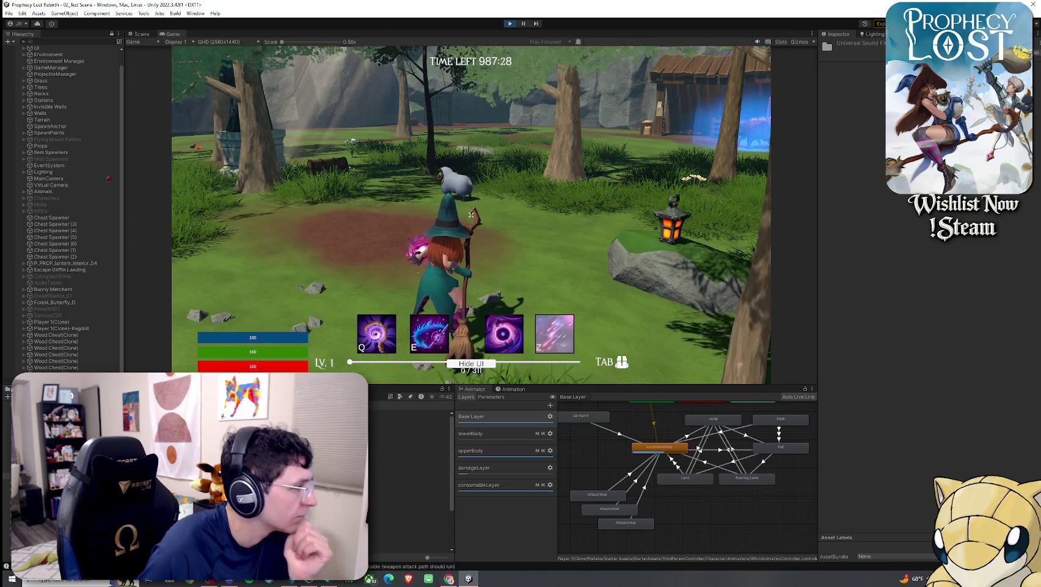
pyautogui.press('Right')
pyautogui.press('Down')
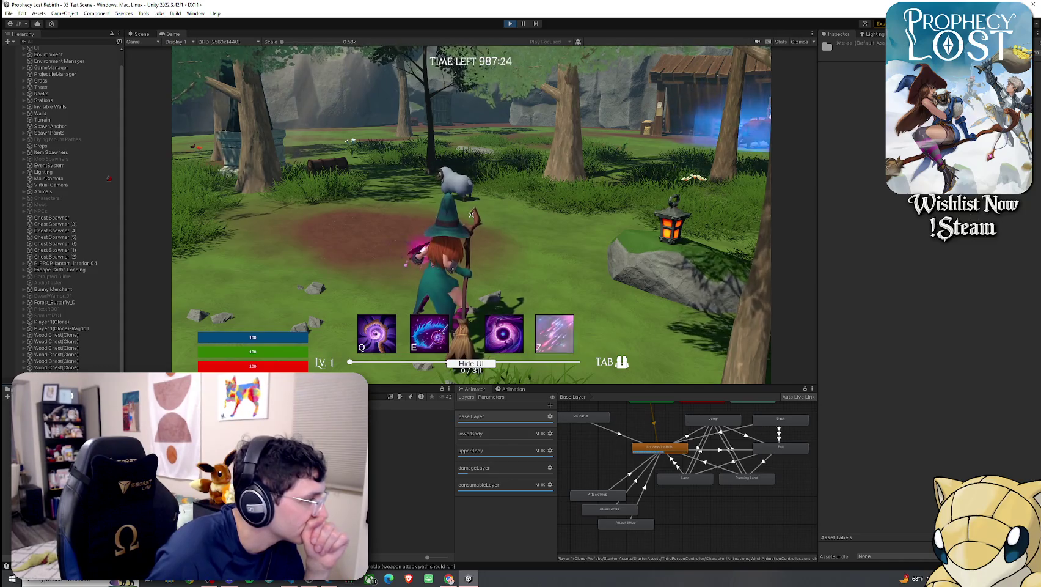
pyautogui.press('Right')
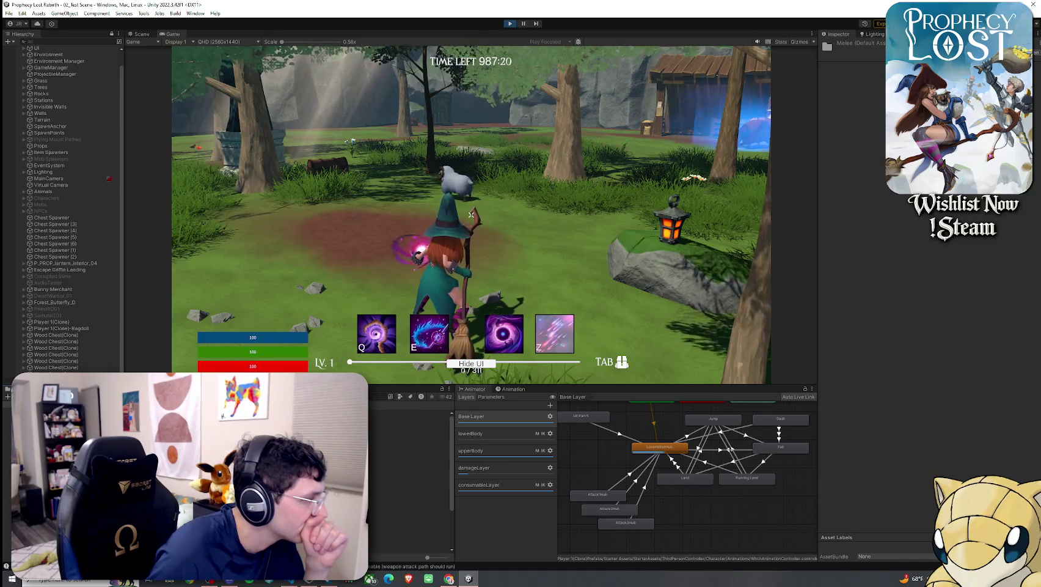
# Step: Browse DESTRUCTION and MAGIC_SPELLS, previewing the Bending_Synth_Climb and Attacking_Climbing_Bells clips
pyautogui.click(409, 471)
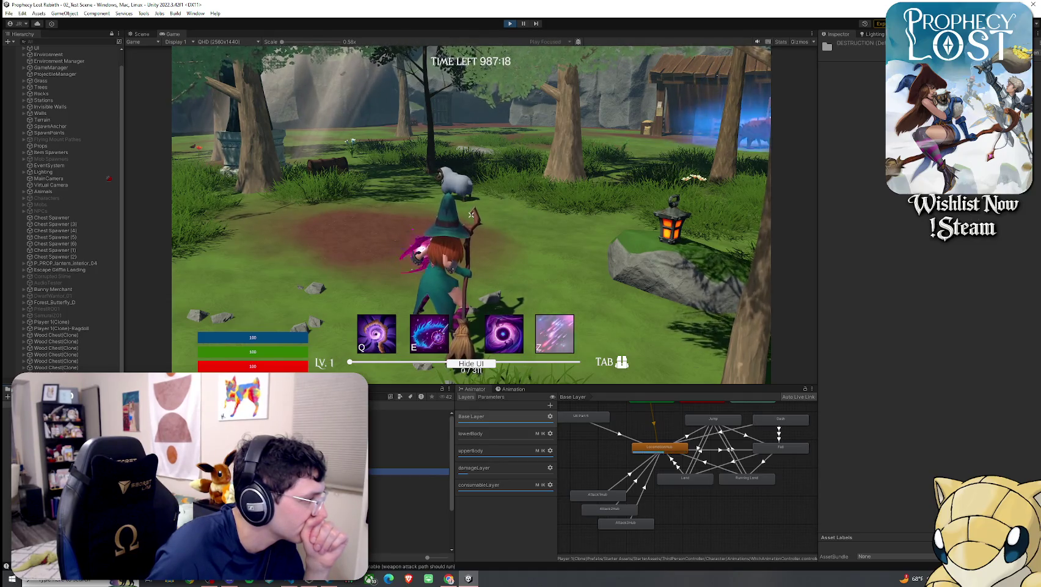
pyautogui.click(408, 531)
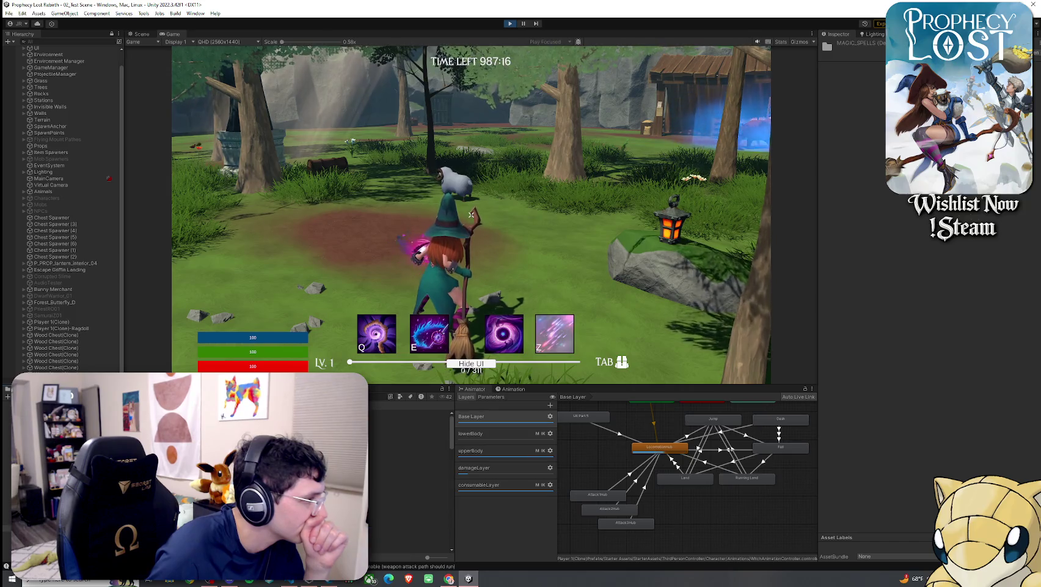
pyautogui.click(408, 414)
pyautogui.click(408, 419)
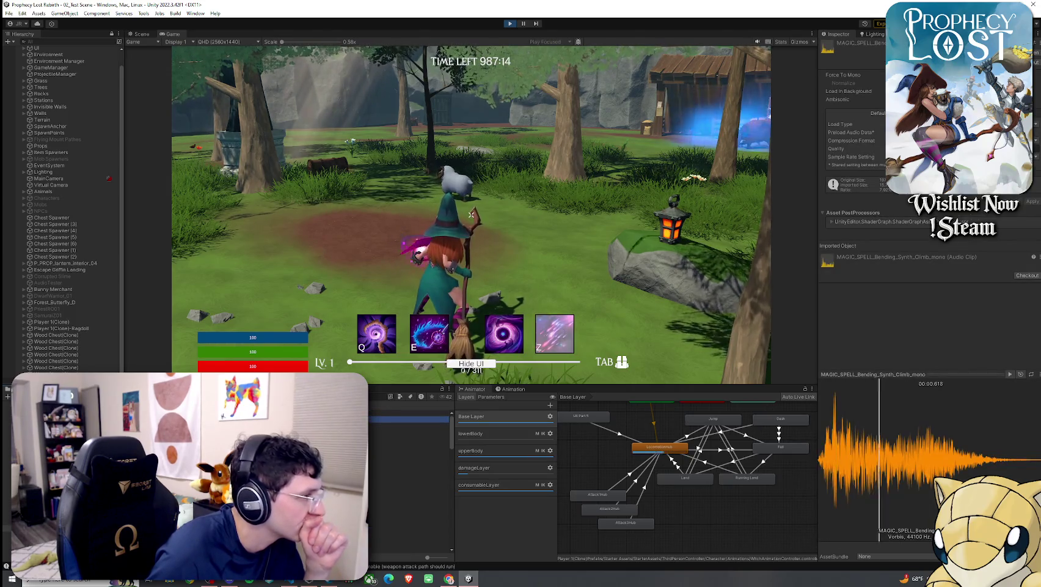
pyautogui.click(408, 414)
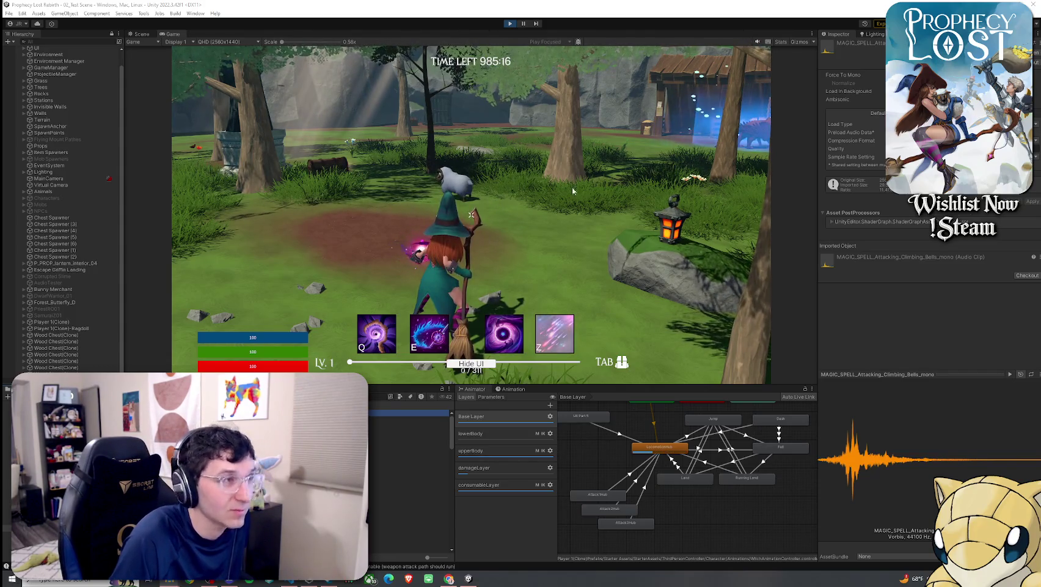
pyautogui.click(510, 23)
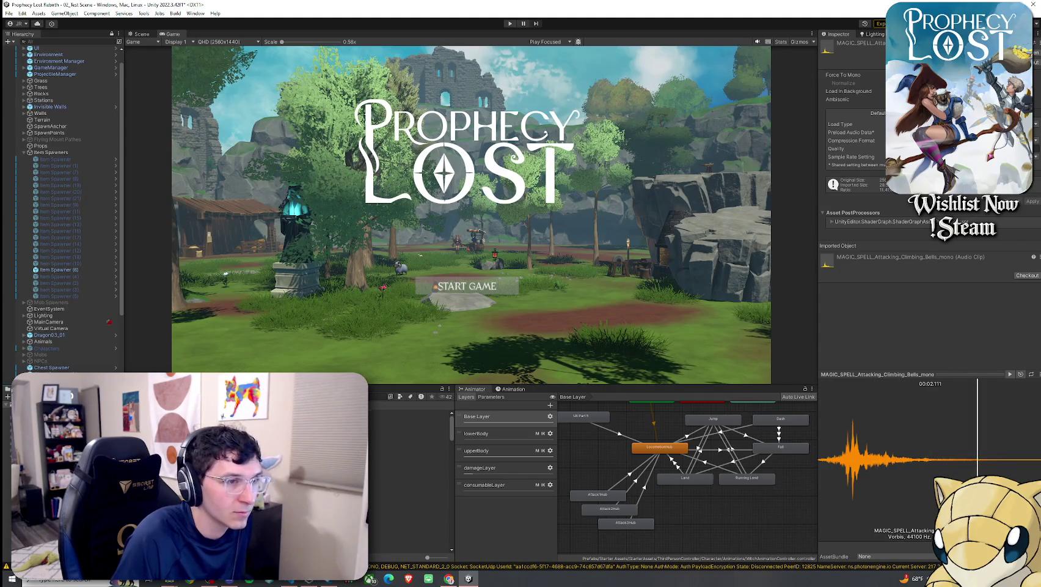
# Step: Enlarge the lower panels and open the CombatMagicSpellsVFX folder
pyautogui.moveTo(175, 385); pyautogui.dragTo(175, 282)
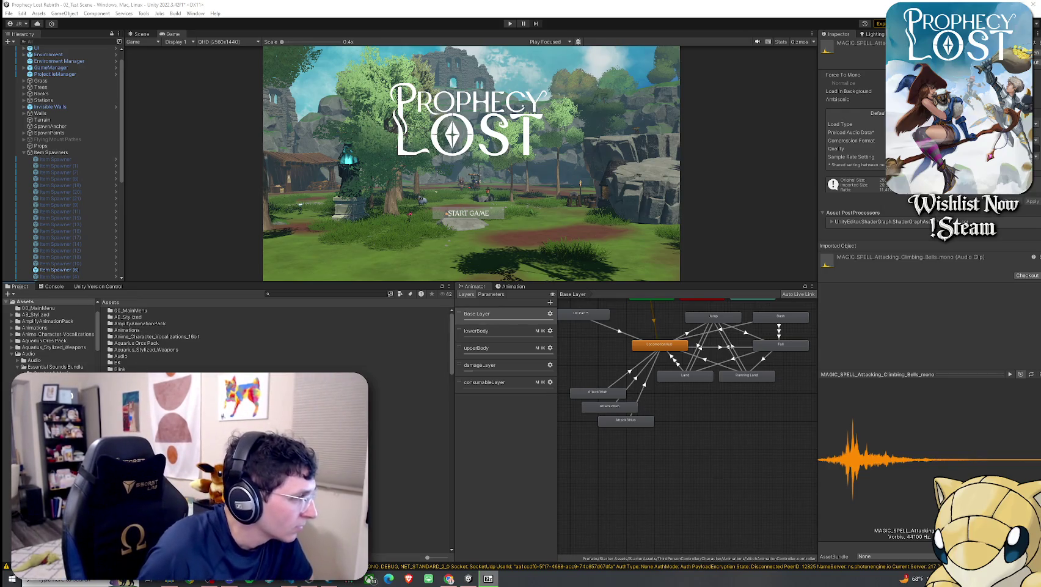
pyautogui.doubleClick(124, 336)
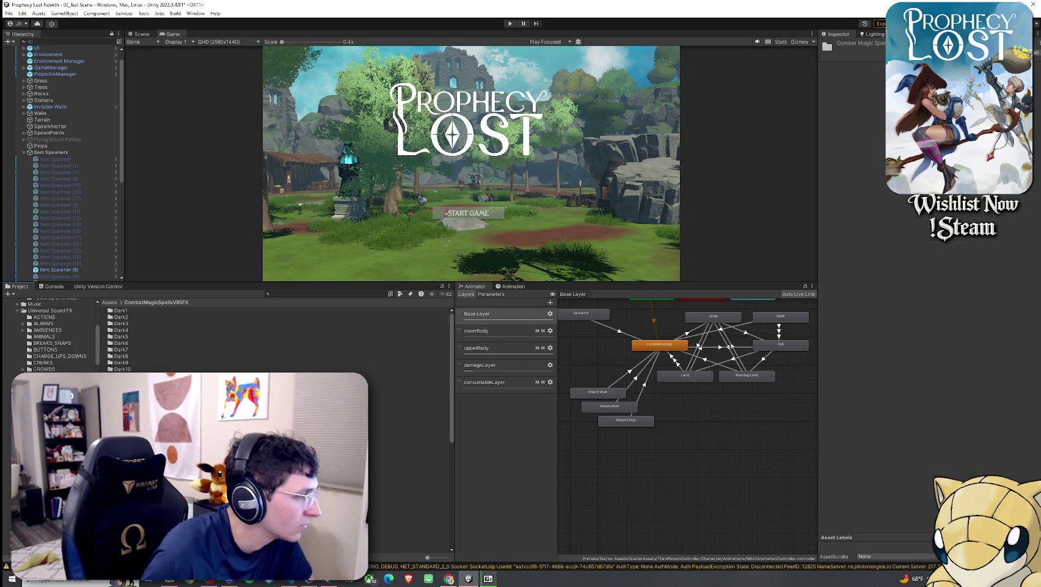
# Step: Open the Heal10 folder, preview SFX_Spell01Heal, and return to Assets
pyautogui.scroll(-10, 245, 428)
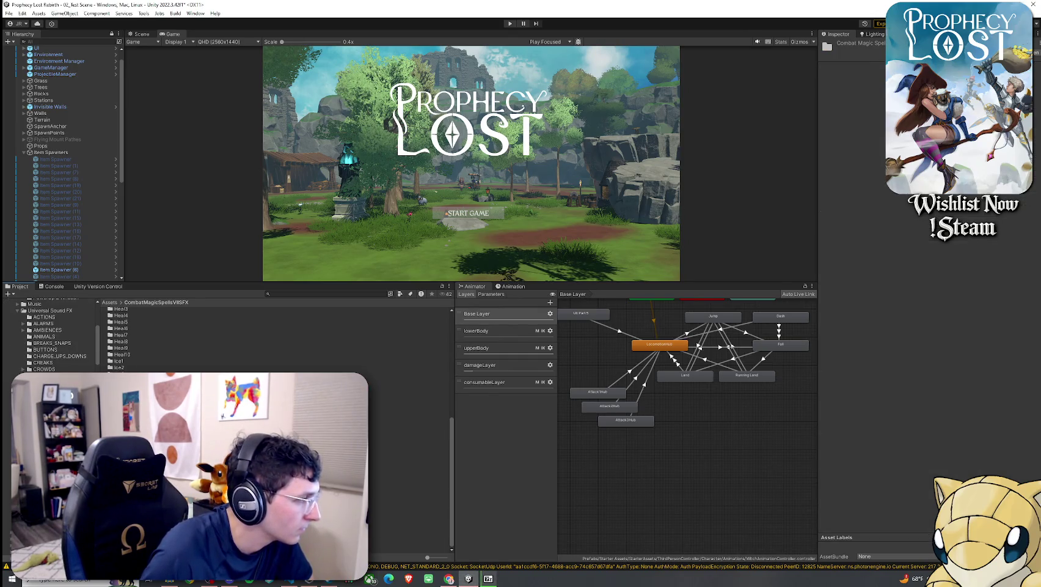
pyautogui.scroll(6, 244, 428)
pyautogui.click(122, 477)
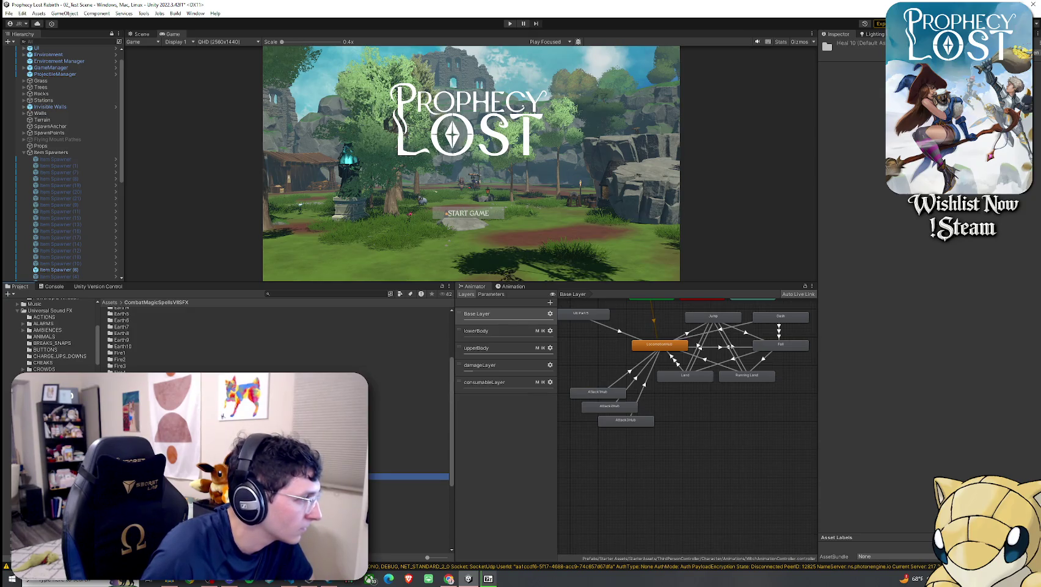
pyautogui.doubleClick(122, 477)
pyautogui.click(142, 312)
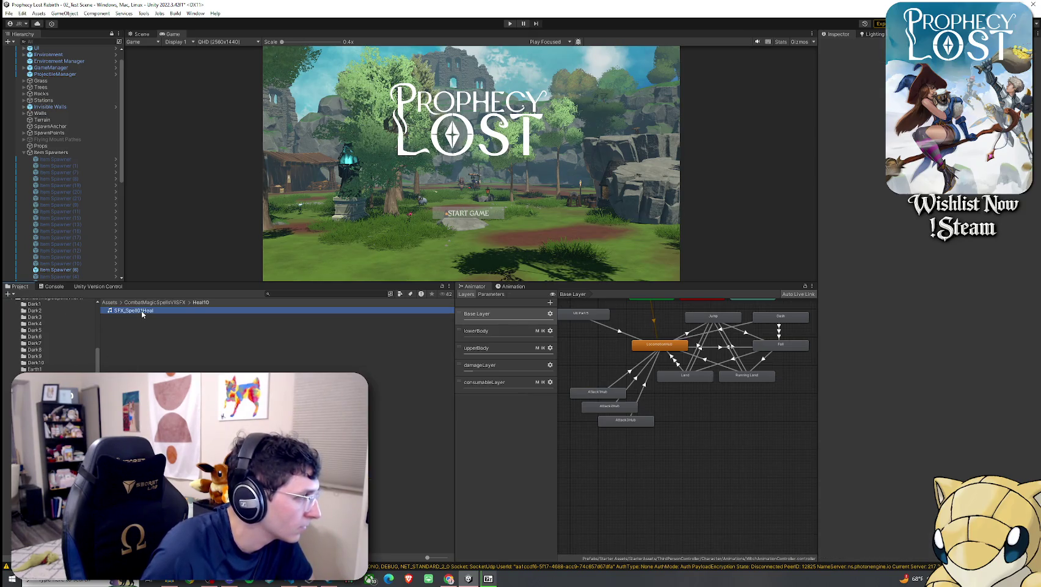
pyautogui.click(109, 301)
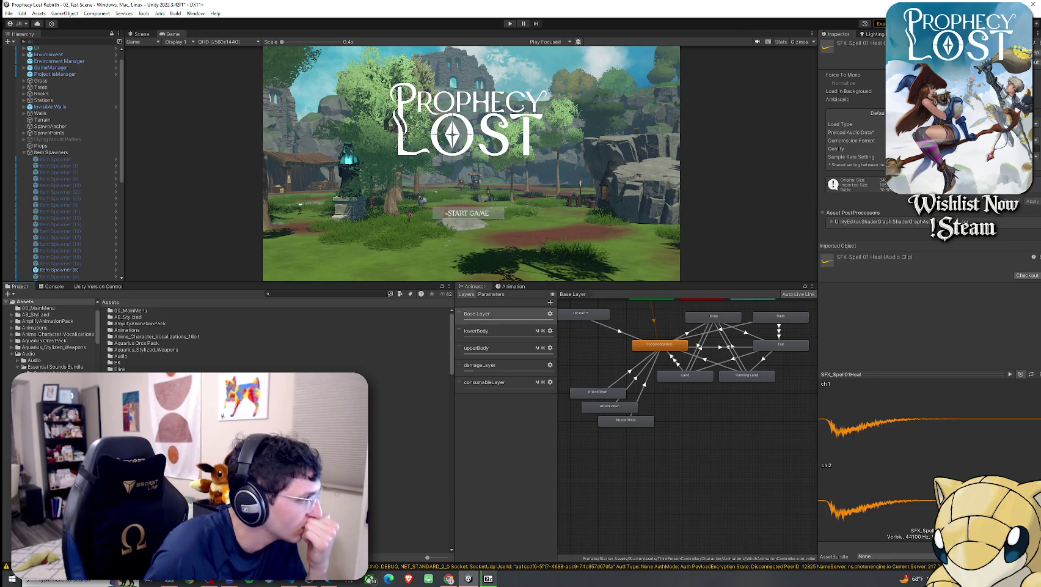
# Step: Browse the Hack and Slash Sound Library's Audio folder, then return to the Assets root
pyautogui.click(134, 395)
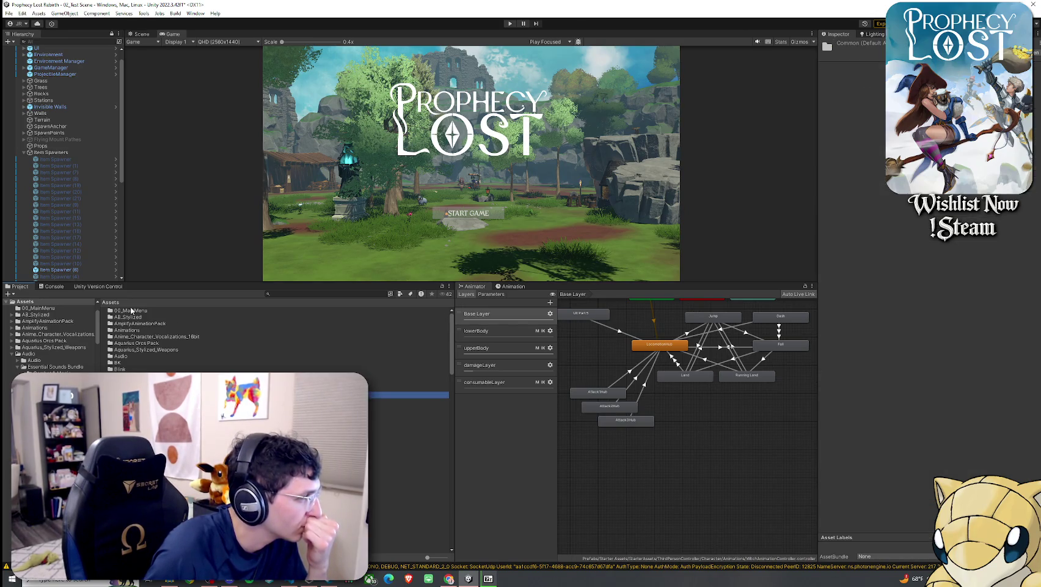
pyautogui.scroll(-3, 275, 342)
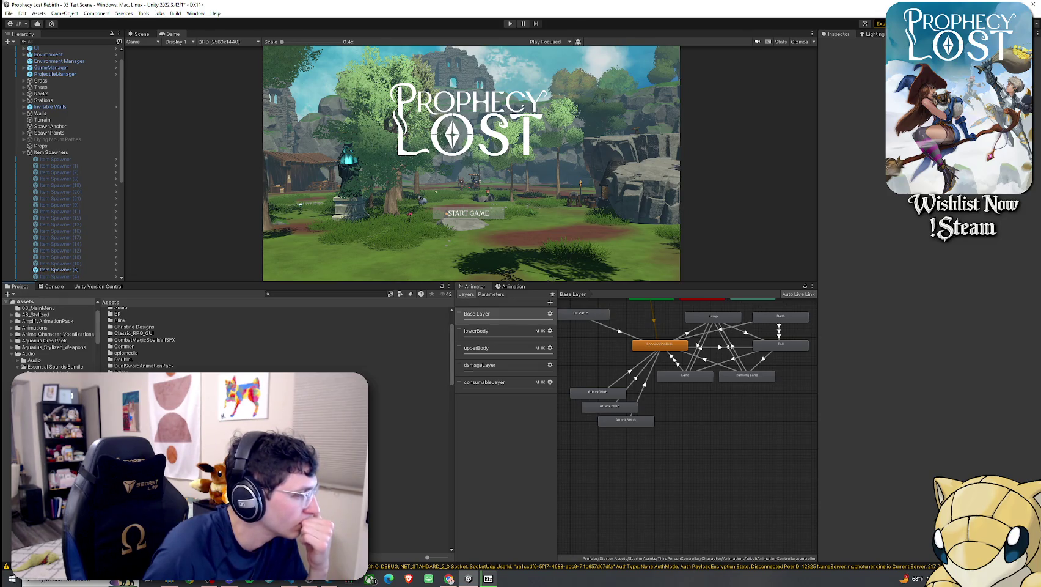
pyautogui.doubleClick(140, 398)
pyautogui.doubleClick(136, 311)
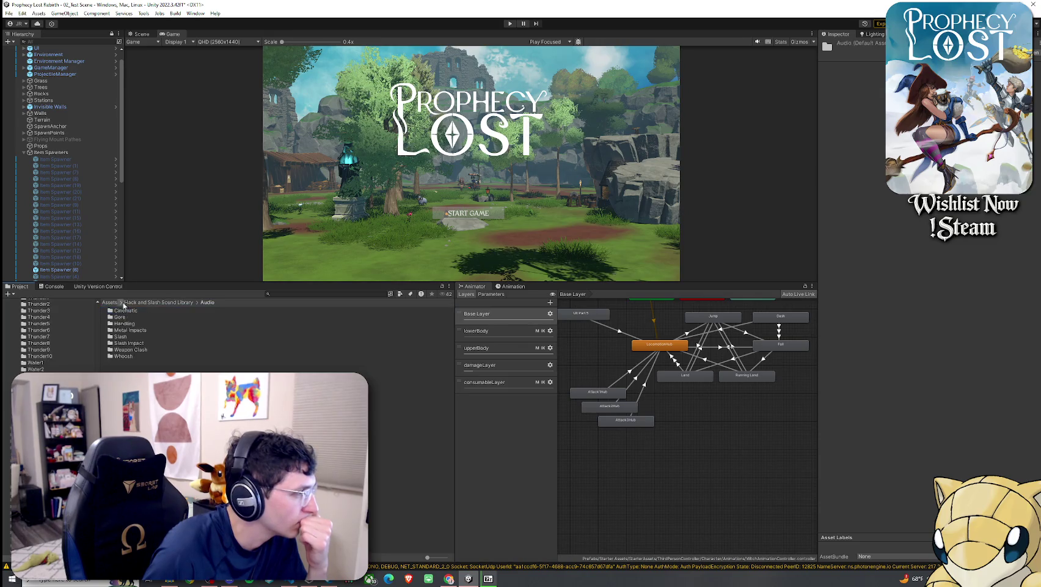
pyautogui.click(138, 303)
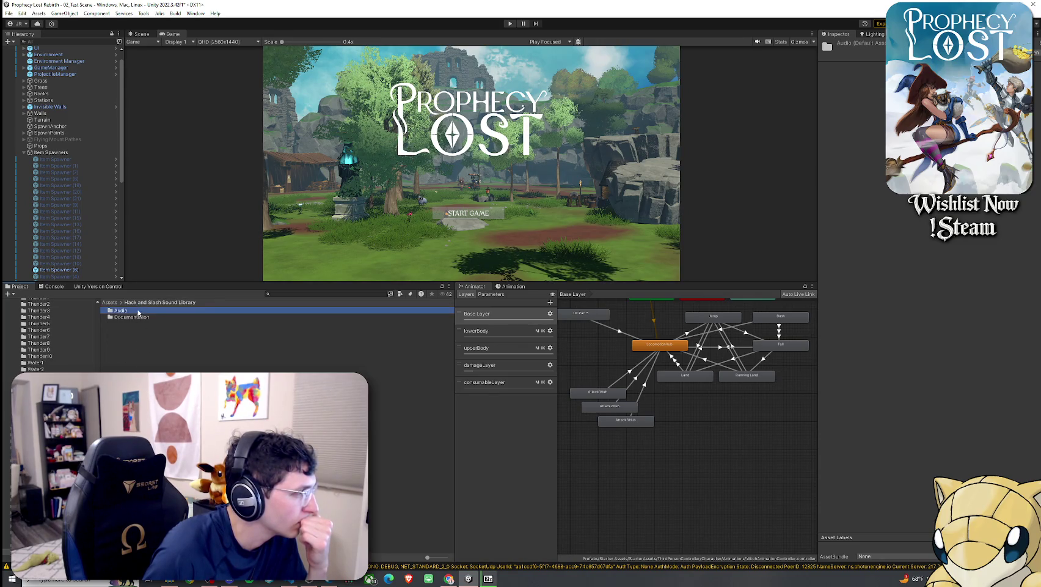
pyautogui.click(109, 302)
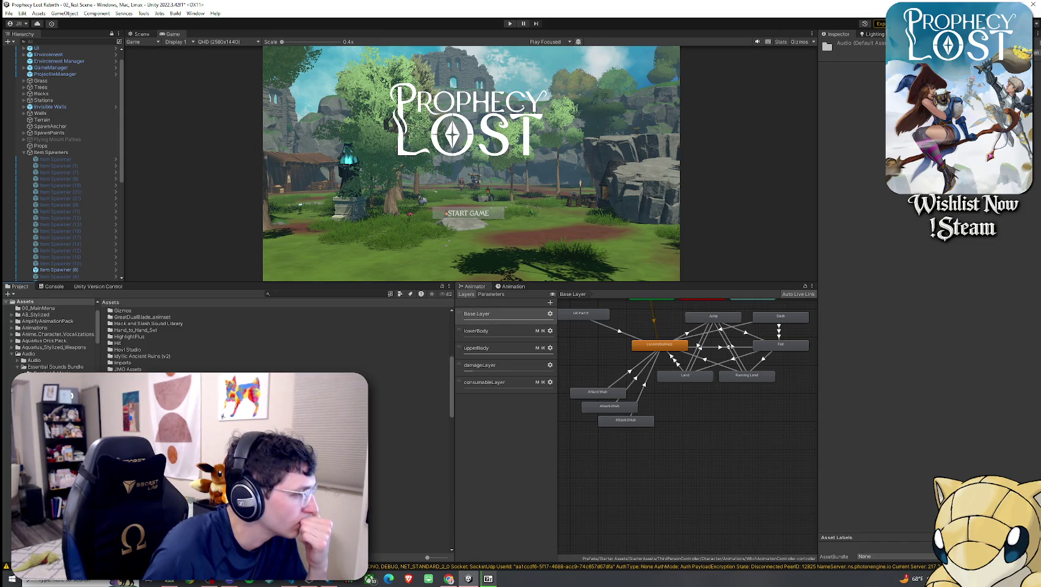
pyautogui.scroll(-3, 281, 352)
pyautogui.click(311, 295)
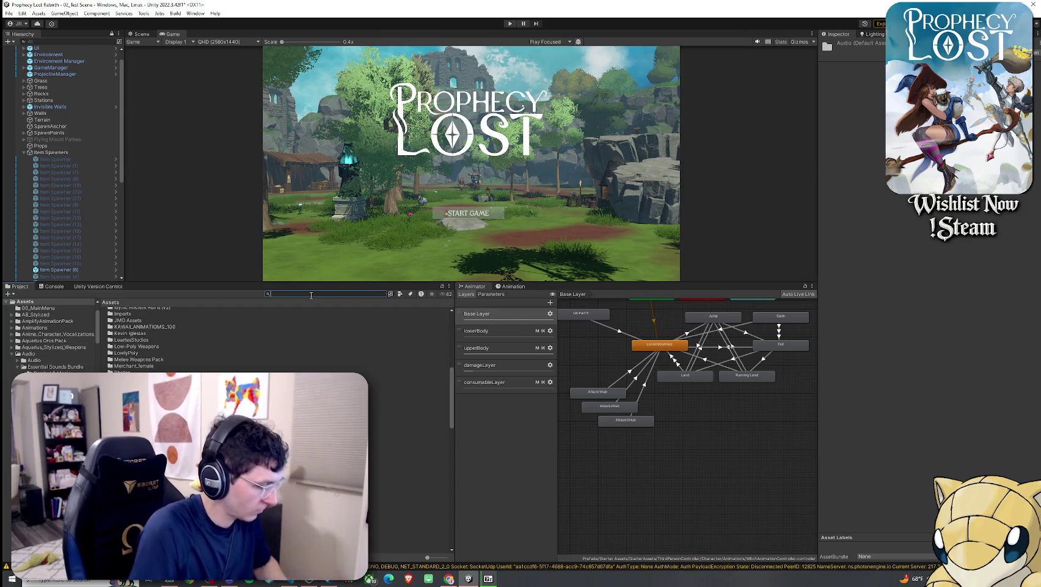
# Step: Search the project for 'pop', preview Pop 1, then clear the search to reveal ApplicationUX
pyautogui.write('propop')
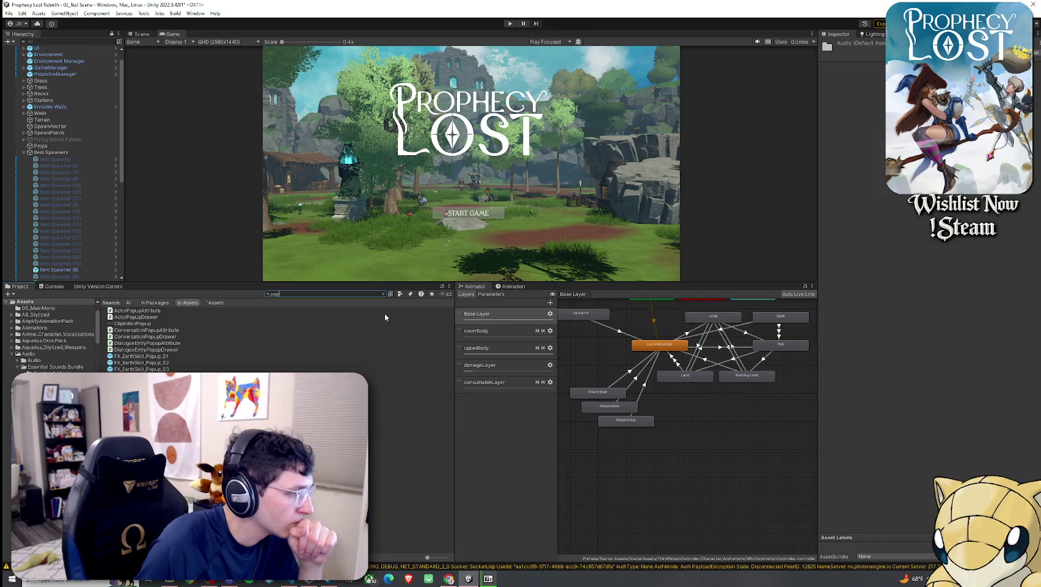
pyautogui.click(140, 454)
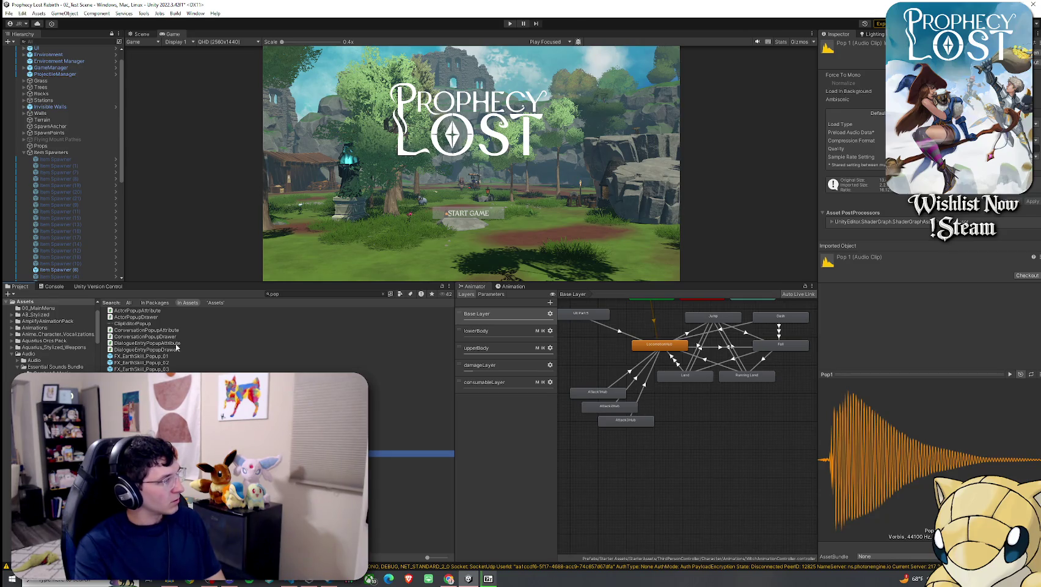
pyautogui.click(384, 294)
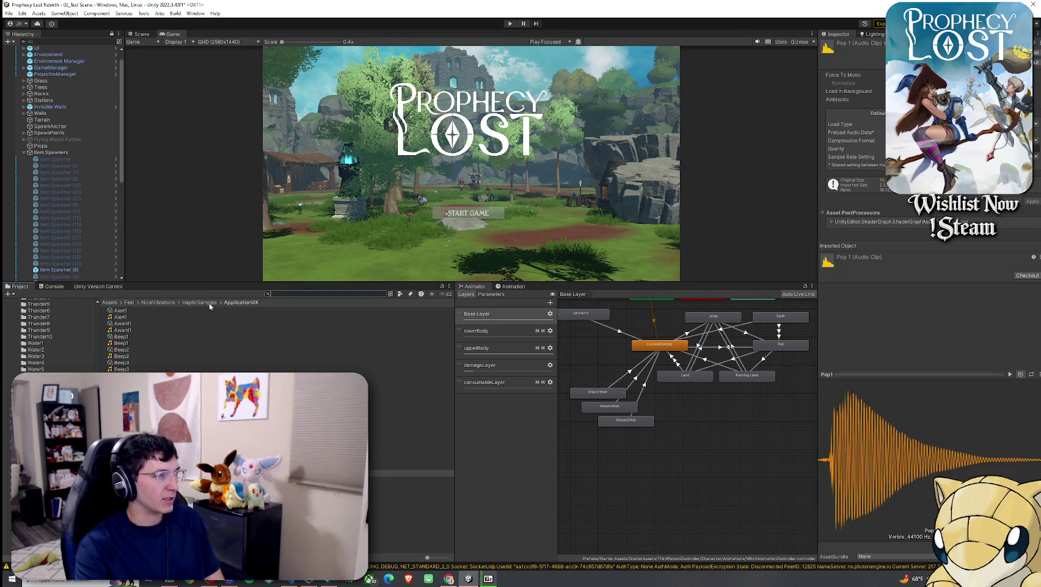
# Step: Preview Boost1 in the HapticSamples SoundFX folder, then look through the Impacts folder
pyautogui.click(196, 303)
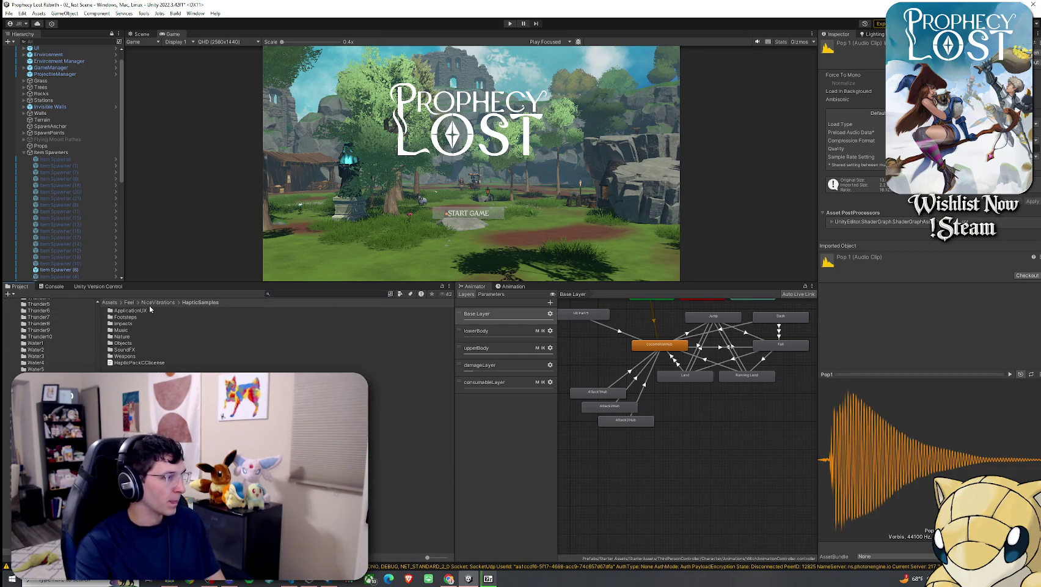
pyautogui.doubleClick(129, 352)
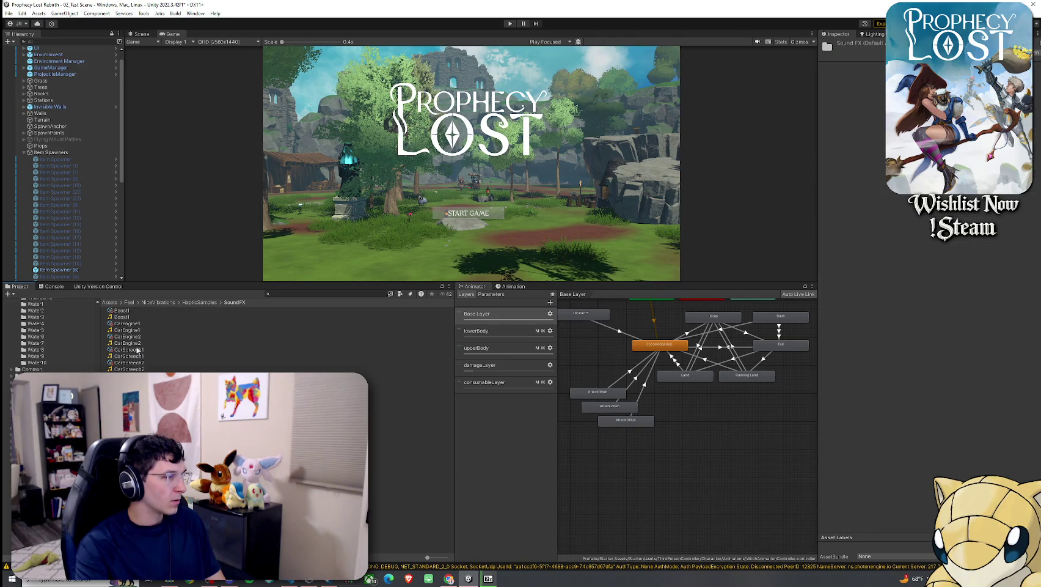
pyautogui.click(128, 317)
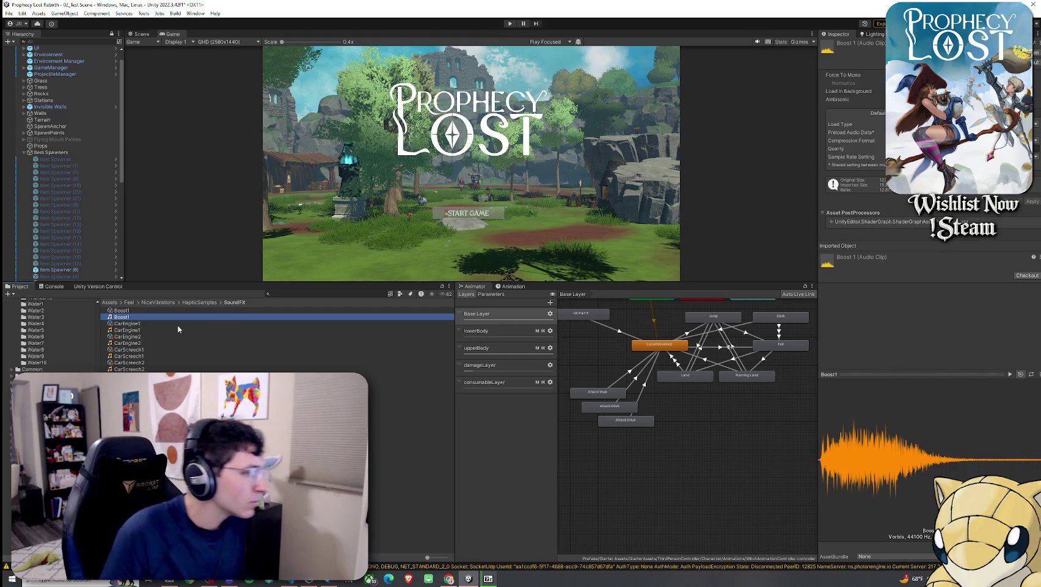
pyautogui.click(200, 302)
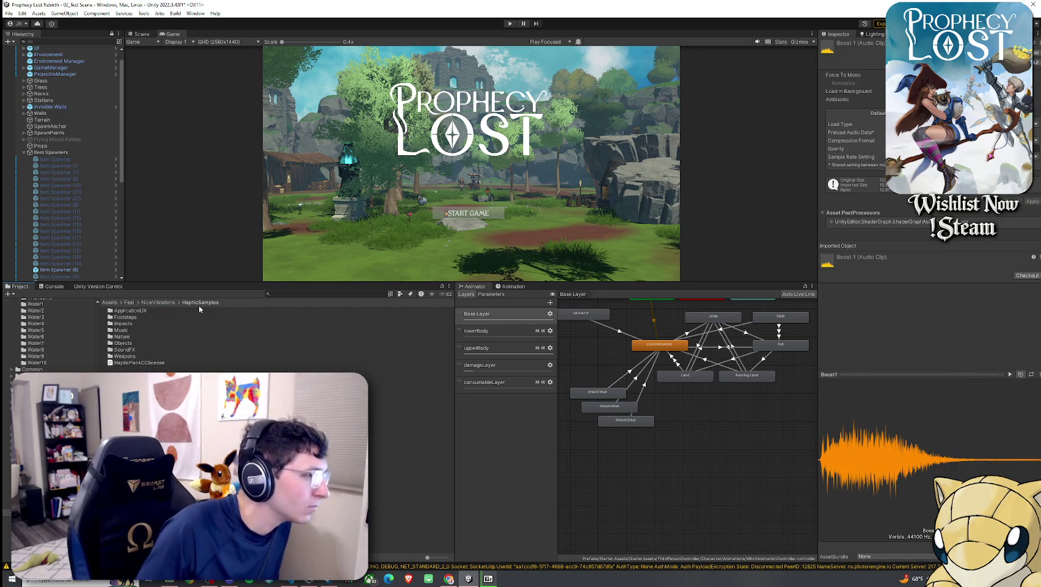
pyautogui.doubleClick(130, 324)
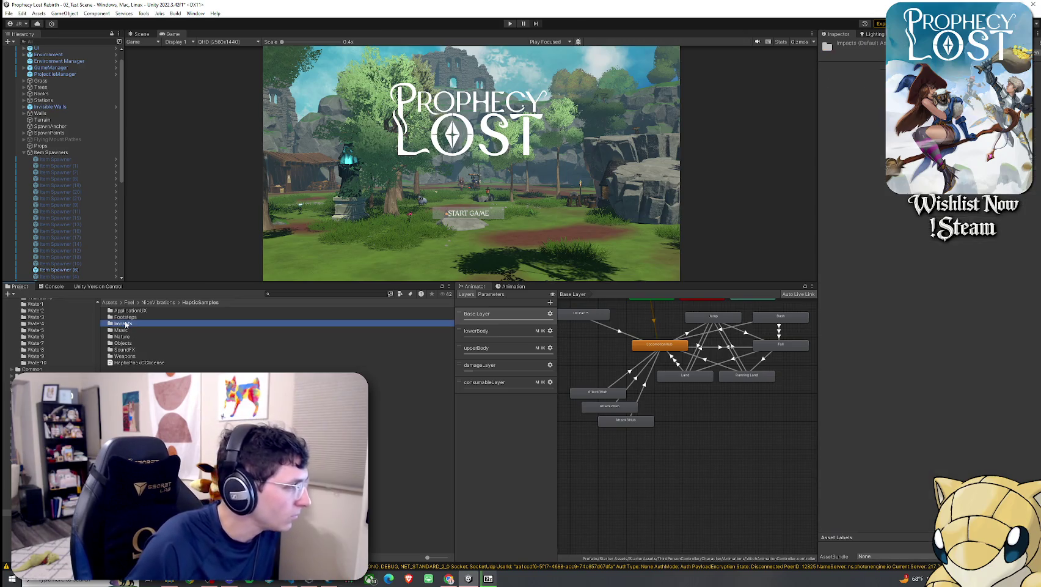
pyautogui.scroll(-2, 133, 315)
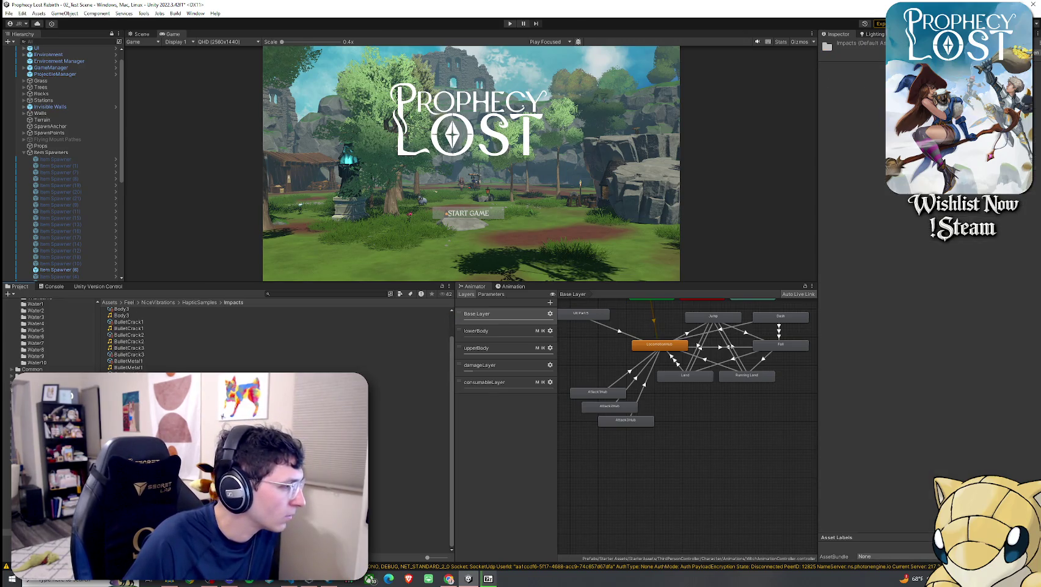
# Step: Reopen SoundFX, then climb the breadcrumb through NiceVibrations and Feel to Assets
pyautogui.click(186, 303)
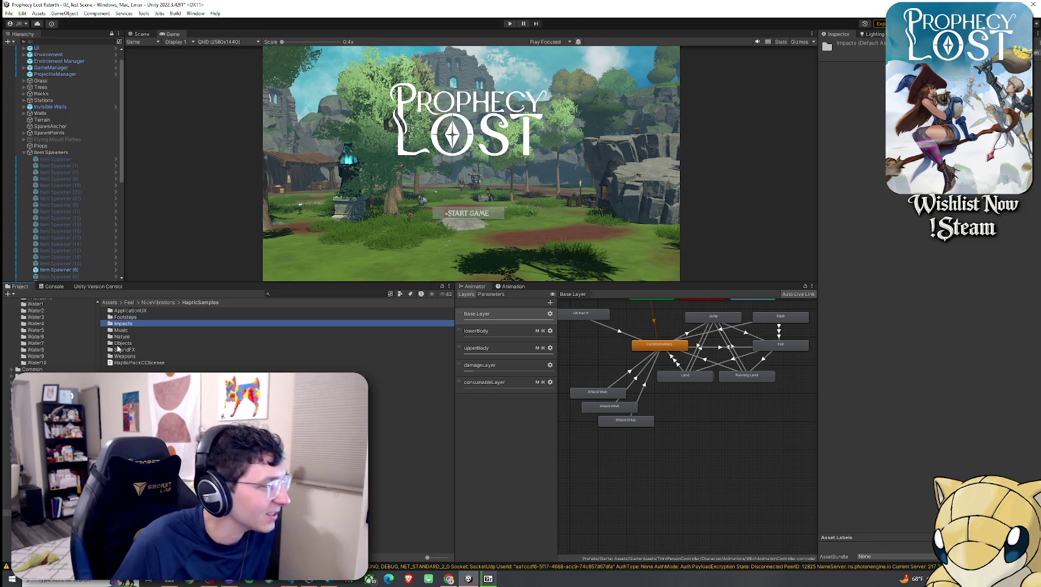
pyautogui.click(119, 349)
pyautogui.doubleClick(130, 351)
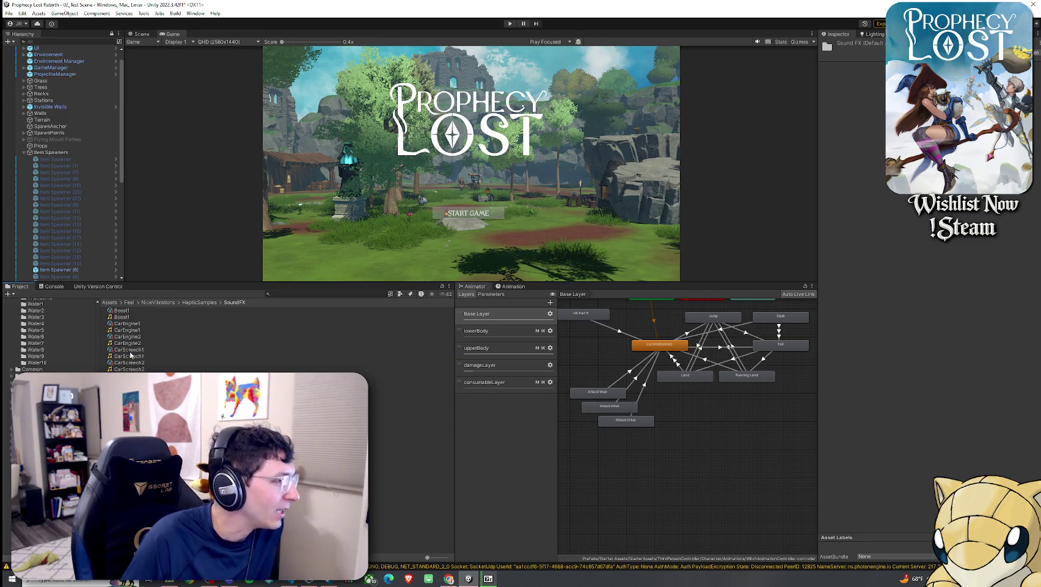
pyautogui.click(193, 302)
pyautogui.click(161, 303)
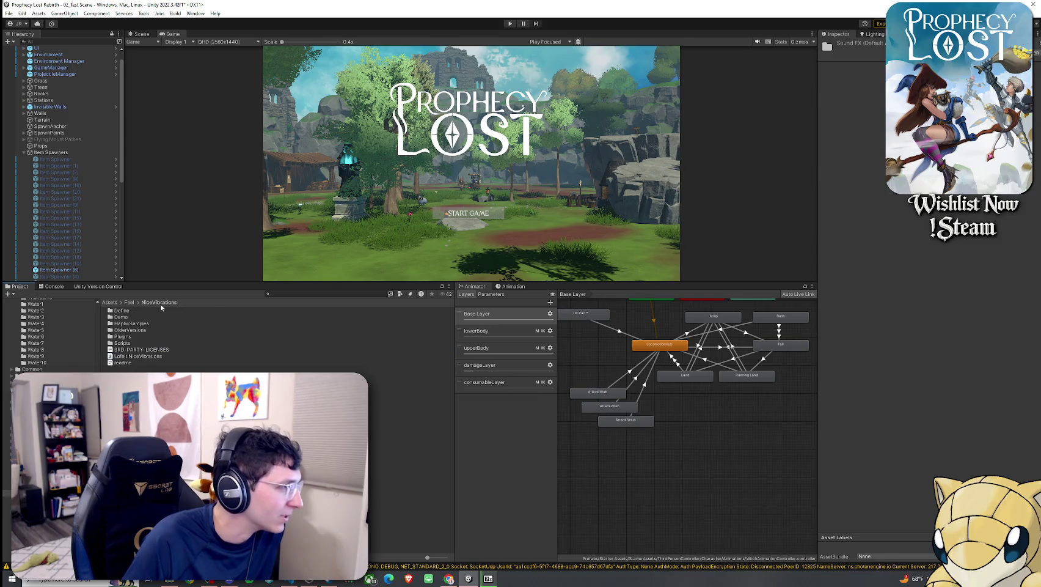
pyautogui.click(130, 302)
pyautogui.click(111, 302)
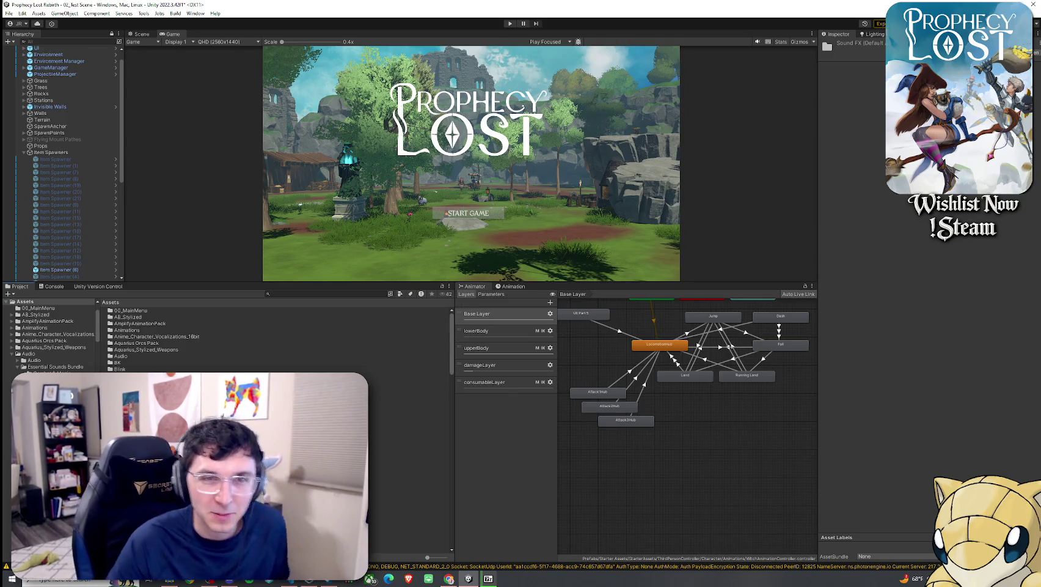
# Step: Search the project for 'sparkle' and preview the Metallic Slash Bright Sparkle 01 clip
pyautogui.scroll(-5, 275, 336)
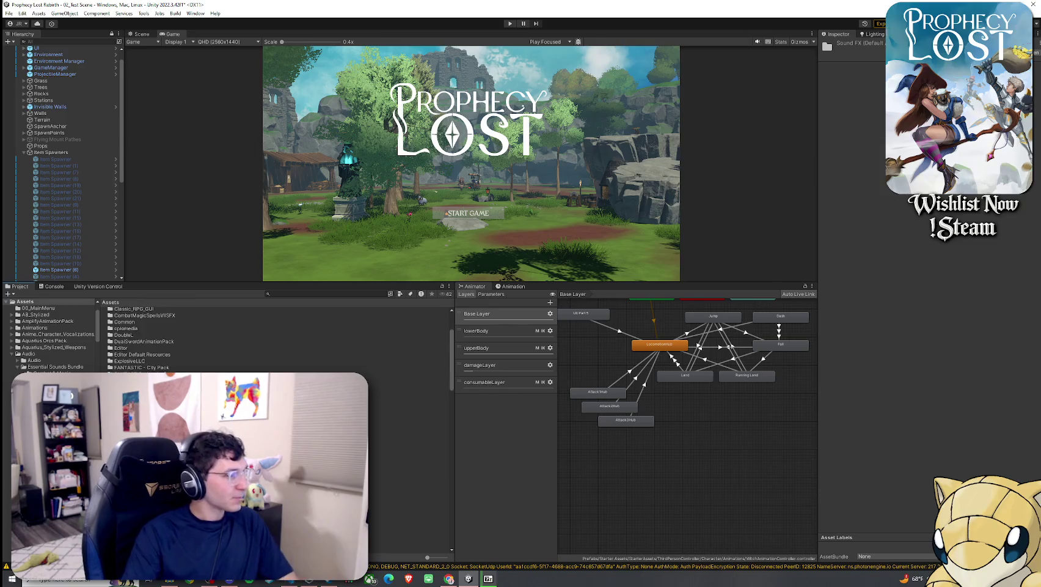
pyautogui.scroll(-6, 275, 339)
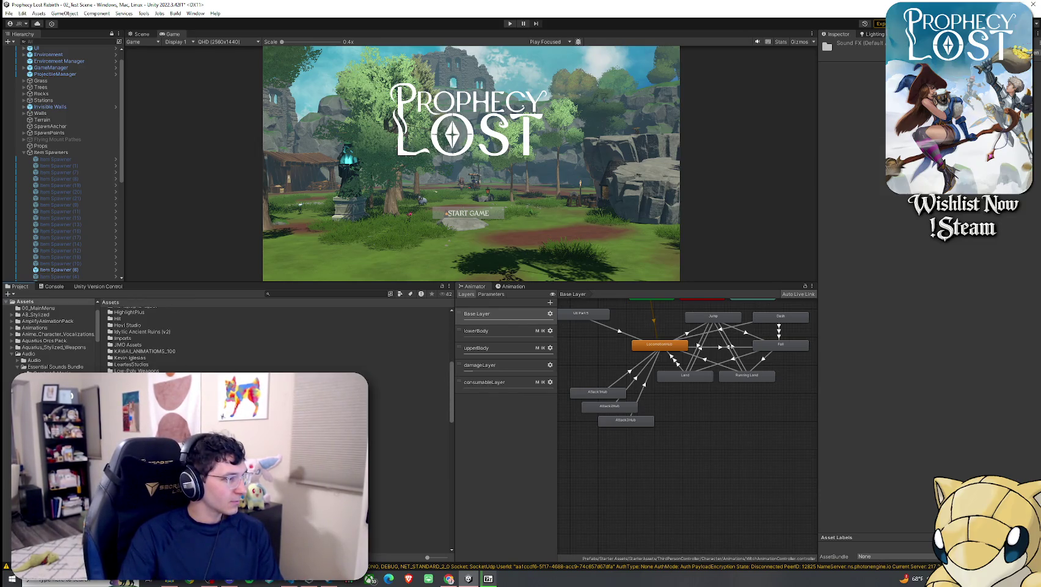
pyautogui.click(291, 294)
pyautogui.write('spar')
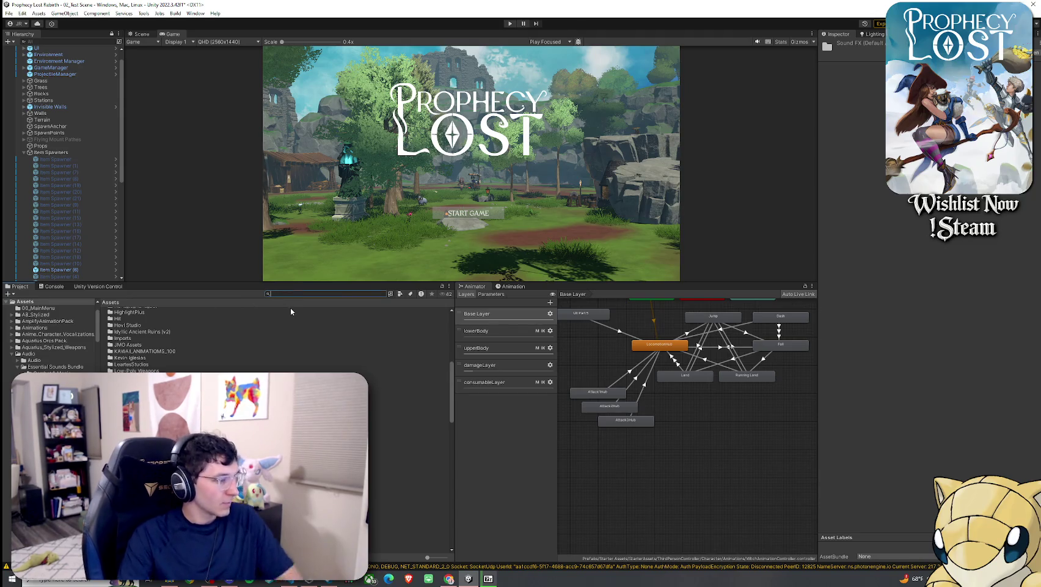
pyautogui.write('kle')
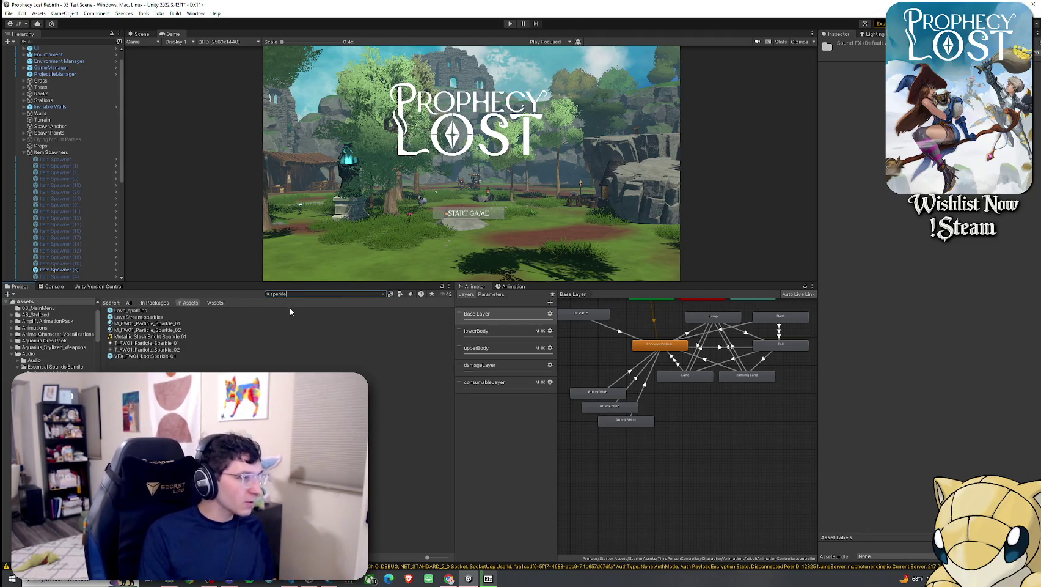
pyautogui.click(207, 338)
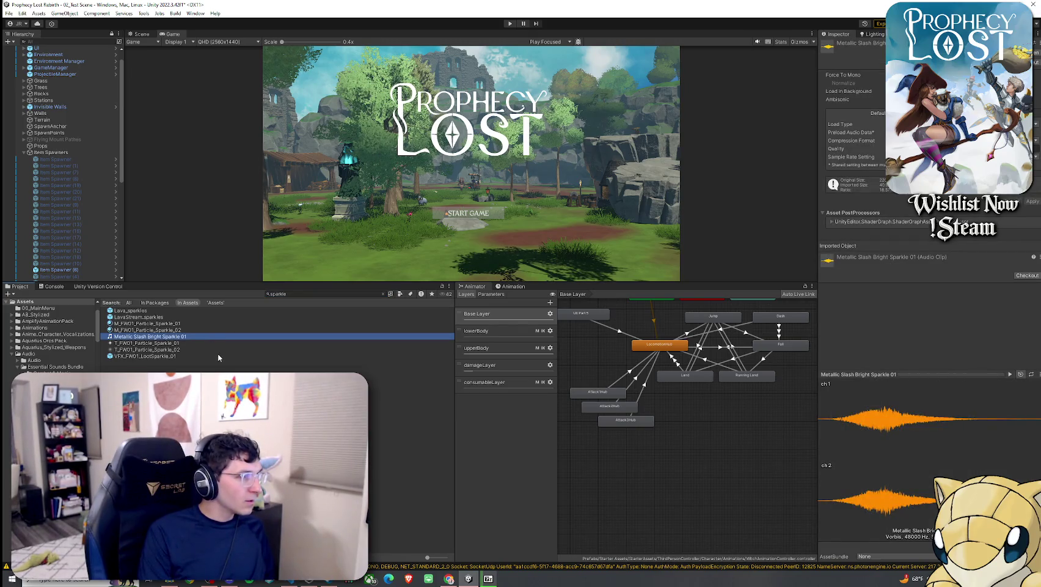
# Step: Change the Project search text to 'shine'
pyautogui.click(345, 295)
pyautogui.write('shiny')
pyautogui.press('BackSpace')
pyautogui.write('e')
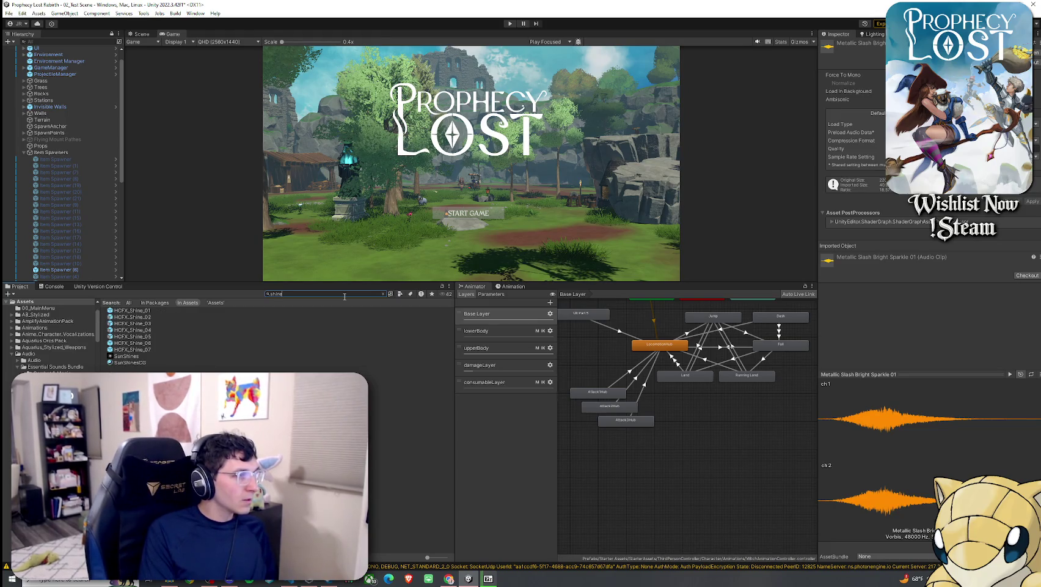
pyautogui.press('BackSpace')
pyautogui.press('BackSpace')
pyautogui.press('BackSpace')
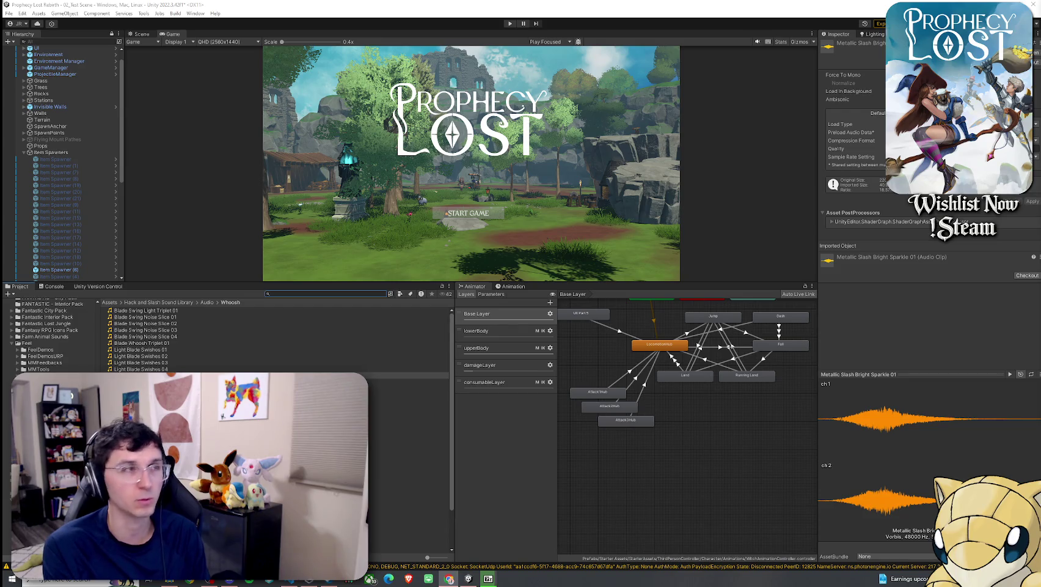
# Step: Enlarge and maximise the Game view, then enter Play mode with Ctrl+P
pyautogui.click(22, 12)
pyautogui.click(34, 41)
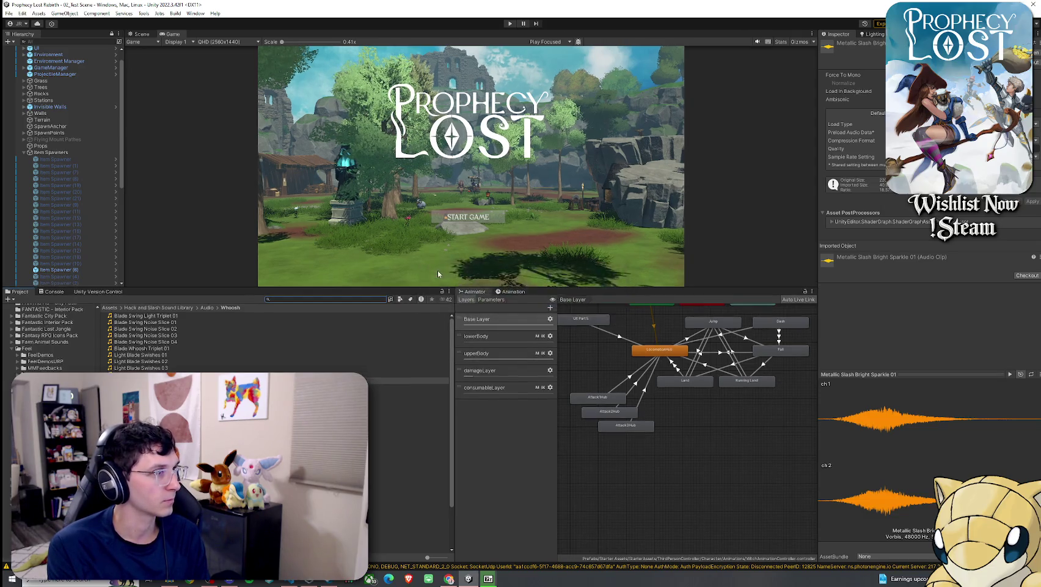
pyautogui.moveTo(430, 289); pyautogui.dragTo(430, 445)
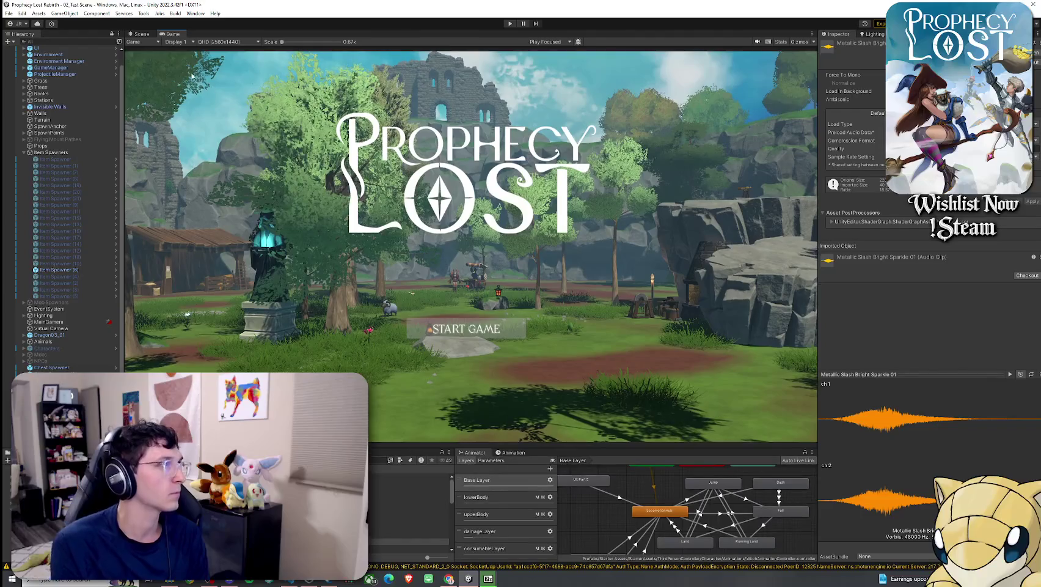
pyautogui.doubleClick(170, 34)
pyautogui.hotkey('ctrl', 'p')
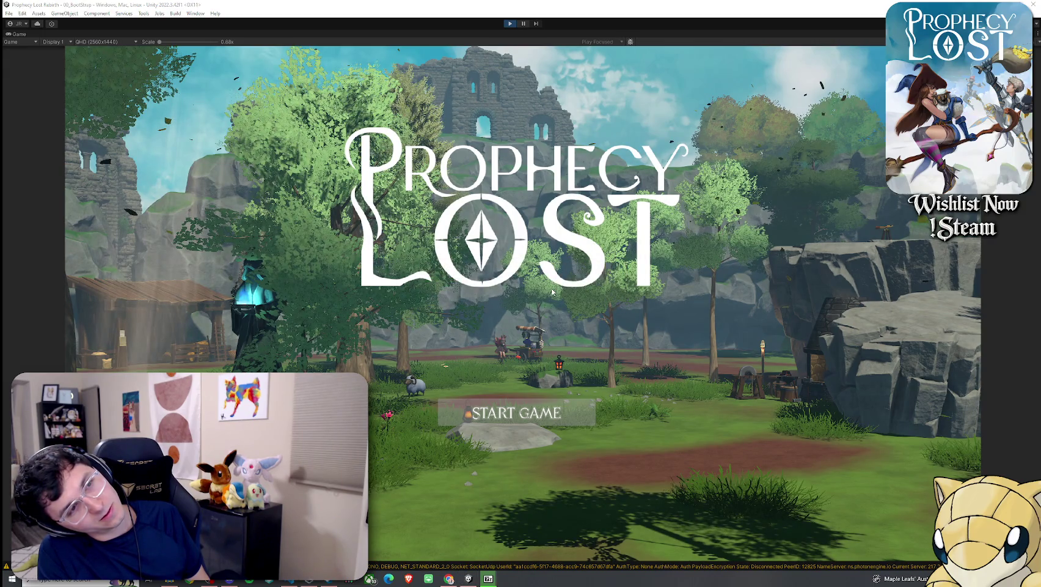
# Step: Choose START GAME on the Prophecy Lost title screen and continue to destination selection
pyautogui.click(553, 292)
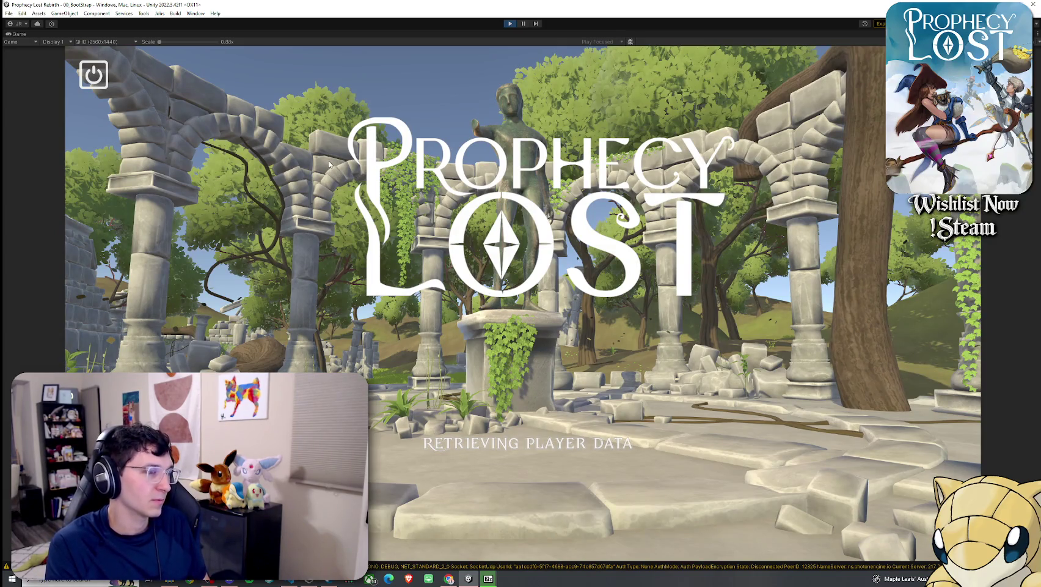
pyautogui.click(249, 88)
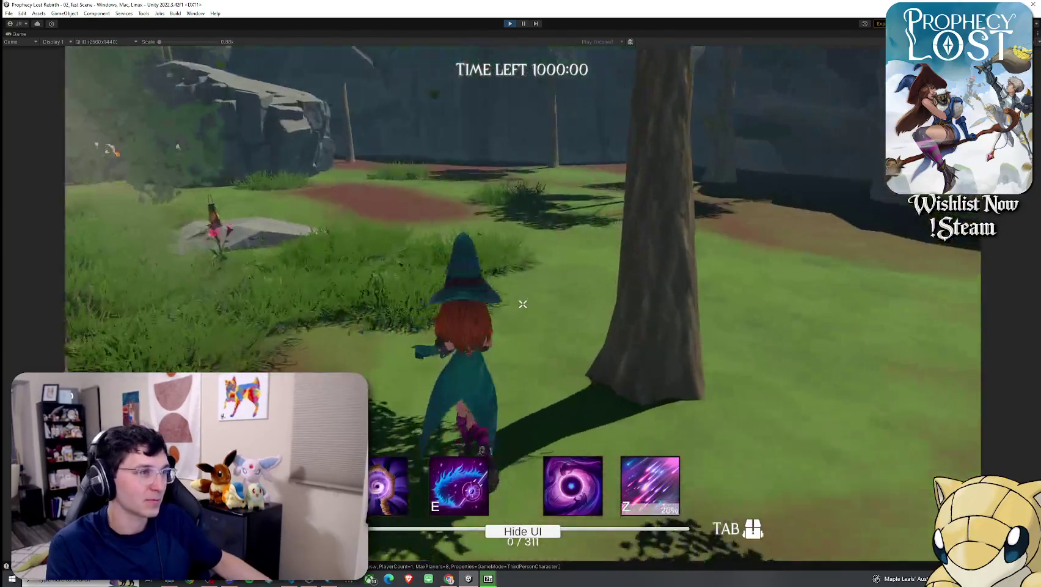
# Step: Equip the witch's staff from the inventory, then perform a slash attack and a burst spell
pyautogui.press('w')
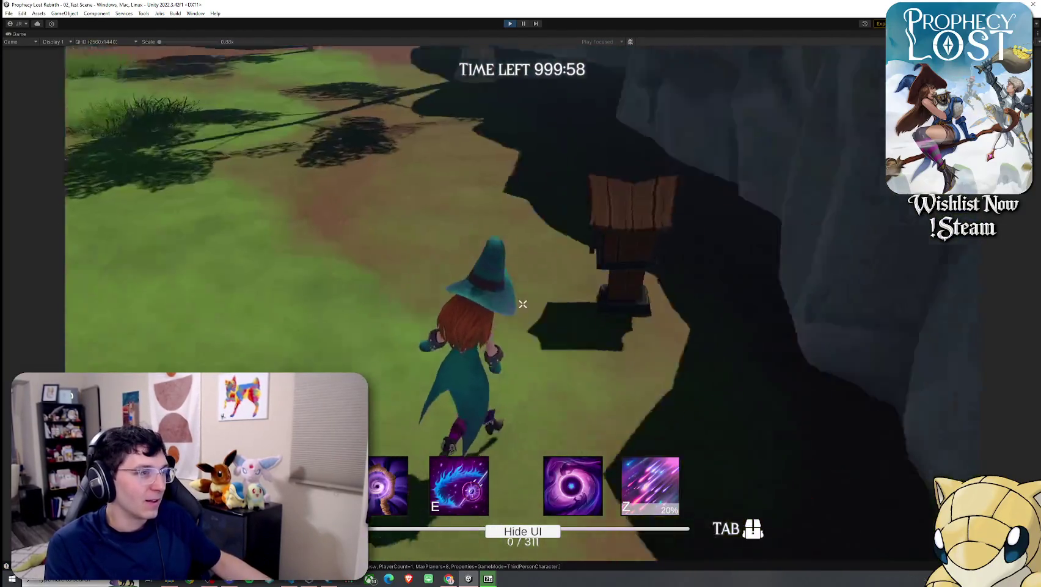
pyautogui.press('Tab')
pyautogui.moveTo(733, 232); pyautogui.dragTo(782, 171)
pyautogui.press('Tab')
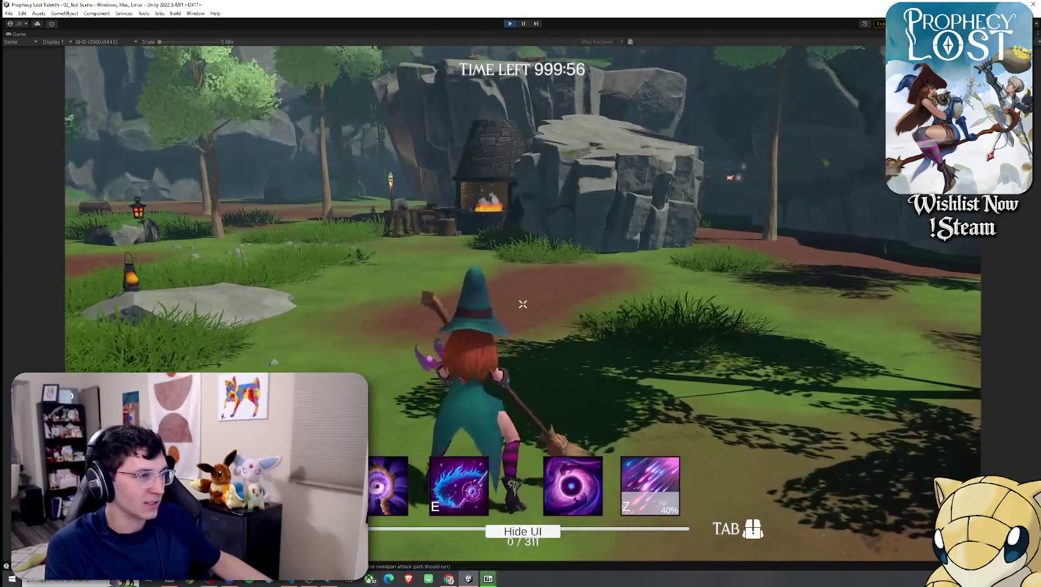
pyautogui.click(523, 304)
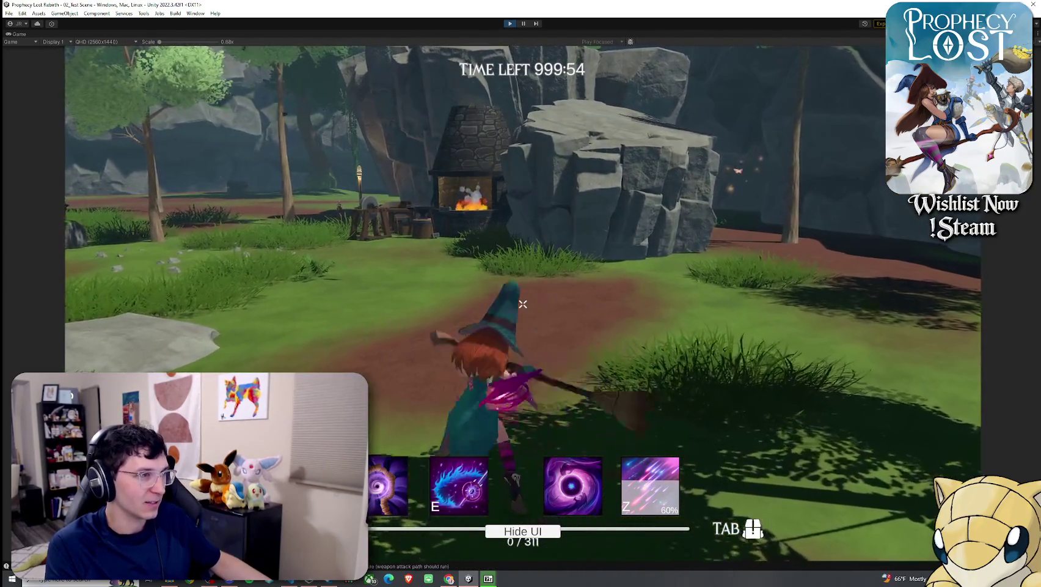
pyautogui.click(524, 304)
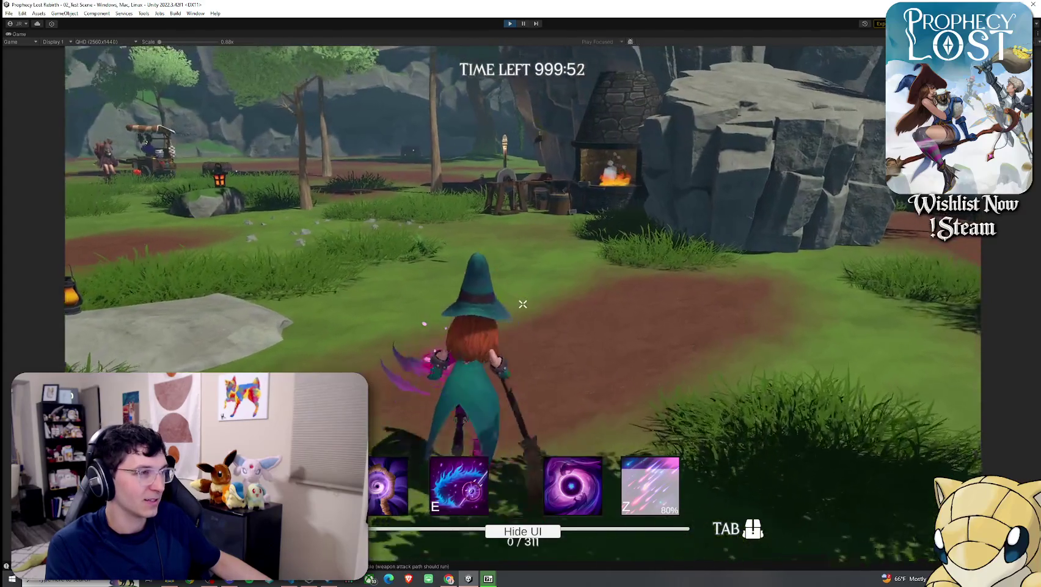
# Step: Restore the normal editor layout around the running Game view with Shift+Space
pyautogui.press('super')
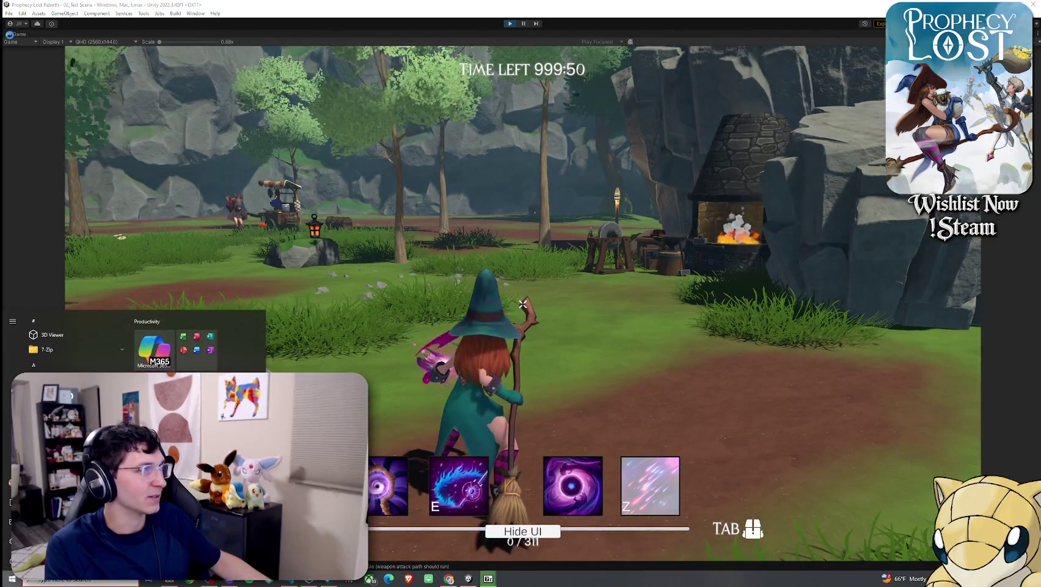
pyautogui.click(191, 124)
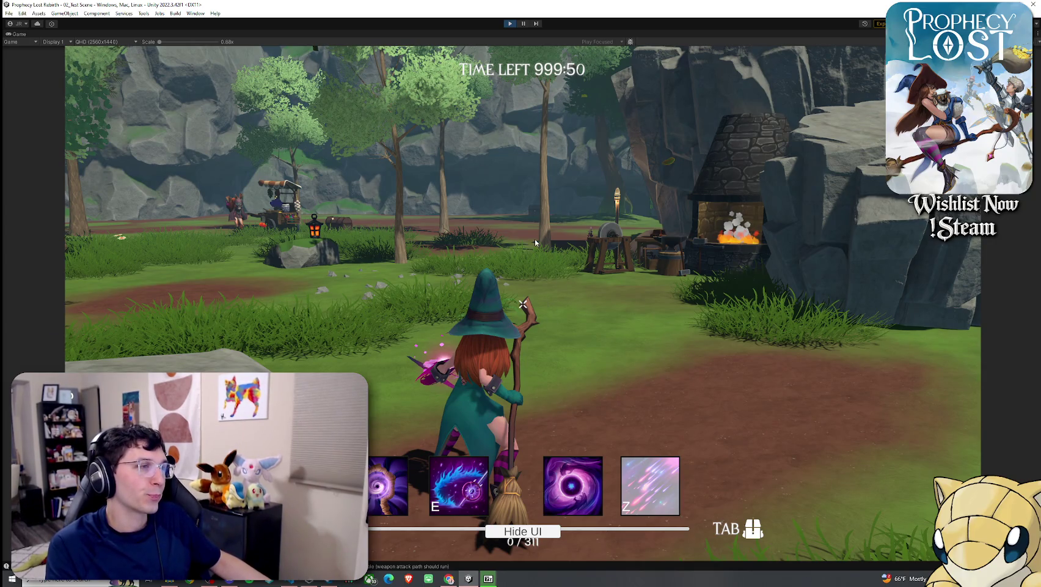
pyautogui.hotkey('shift', 'space')
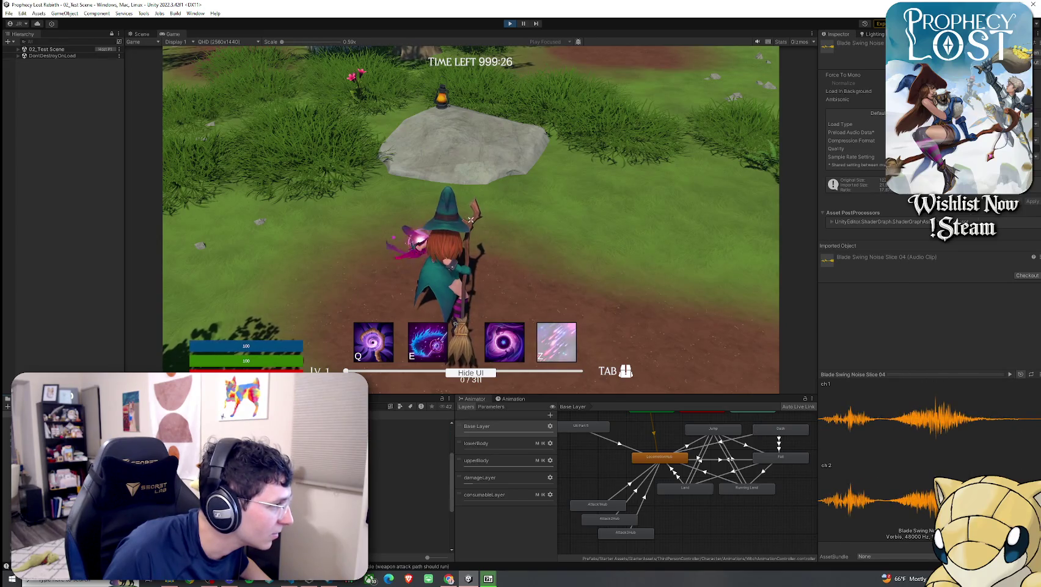
# Step: Make the witch cast burst spells and broom attacks beside the rock wall
pyautogui.scroll(5, 409, 477)
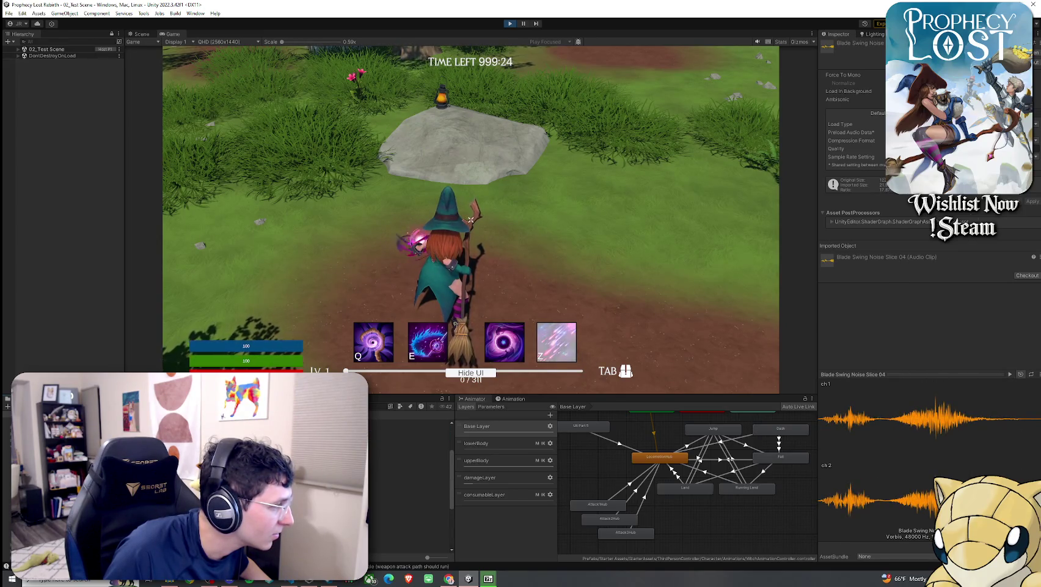
pyautogui.scroll(1, 409, 440)
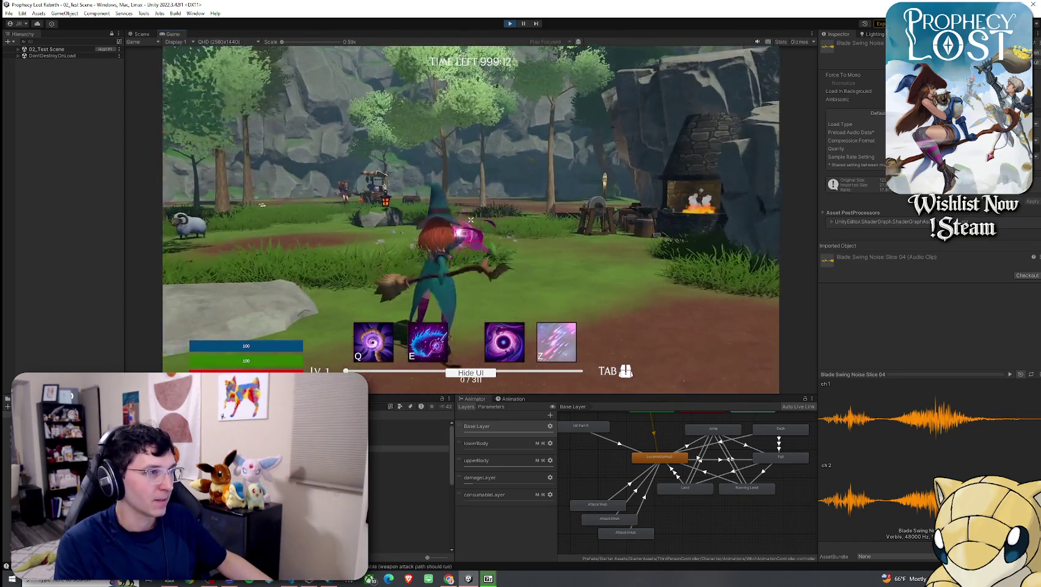
pyautogui.click(470, 219)
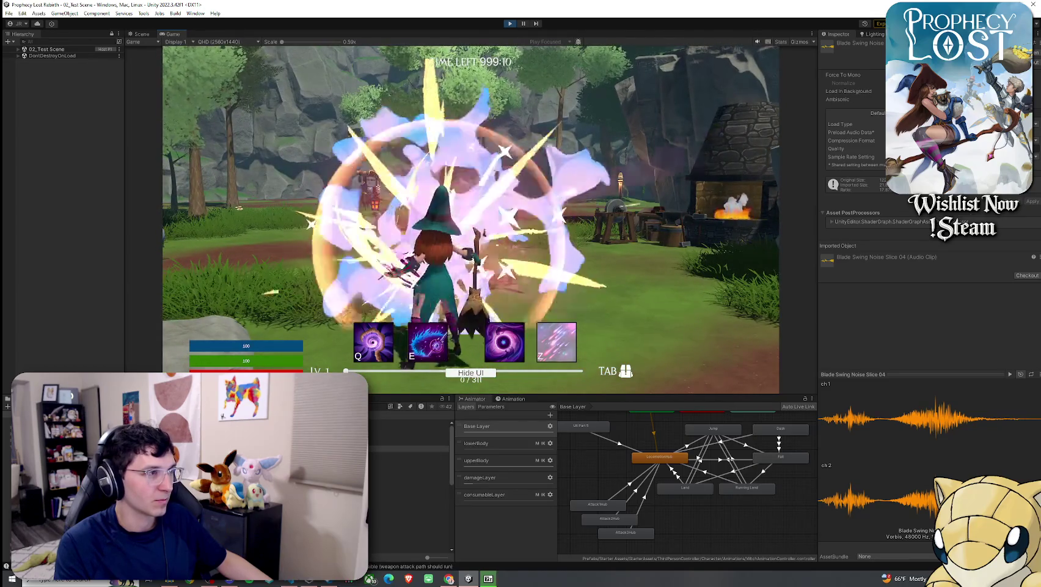
pyautogui.click(471, 219)
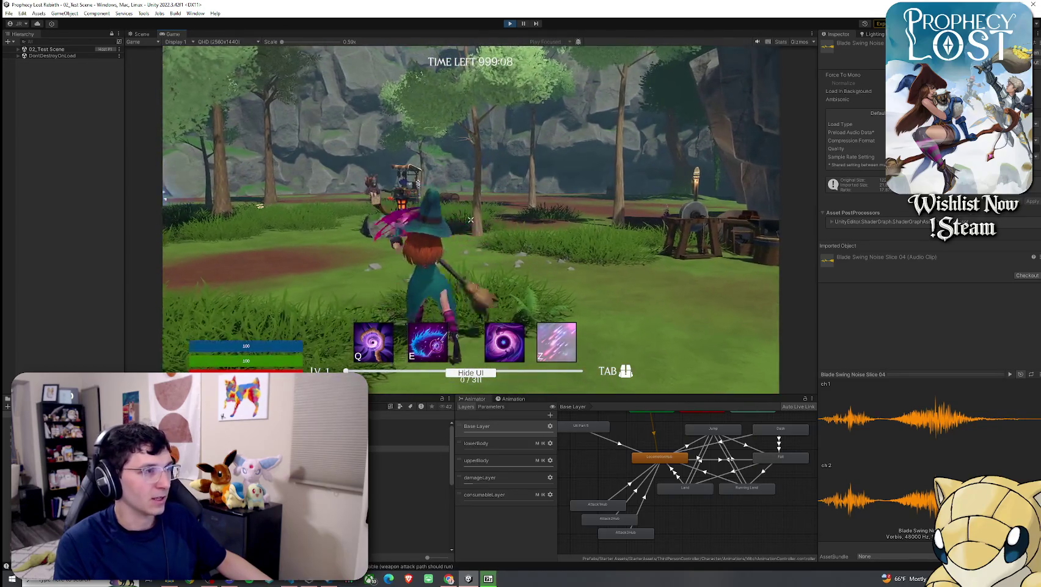
pyautogui.click(471, 219)
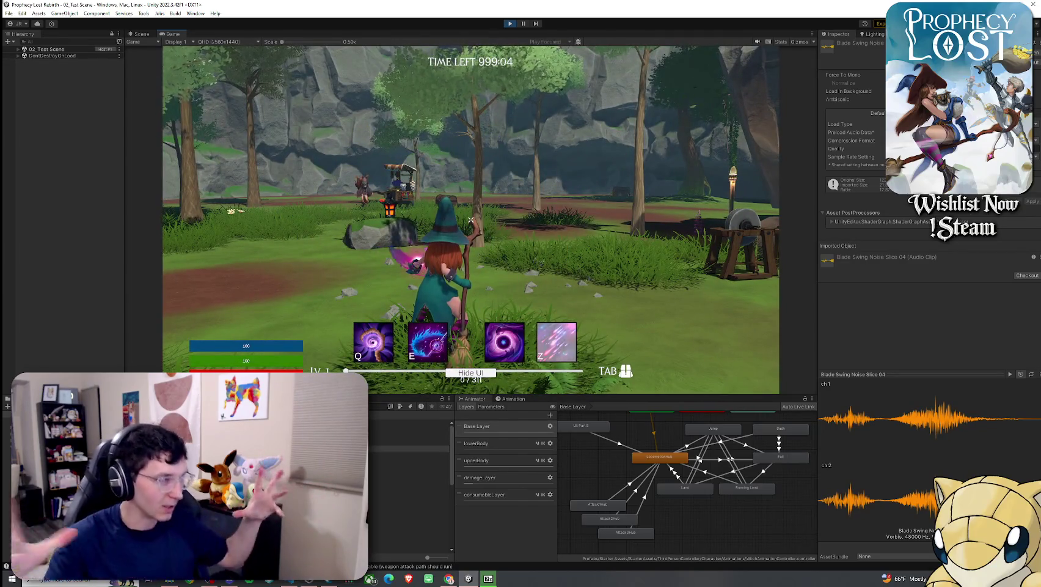
pyautogui.click(471, 219)
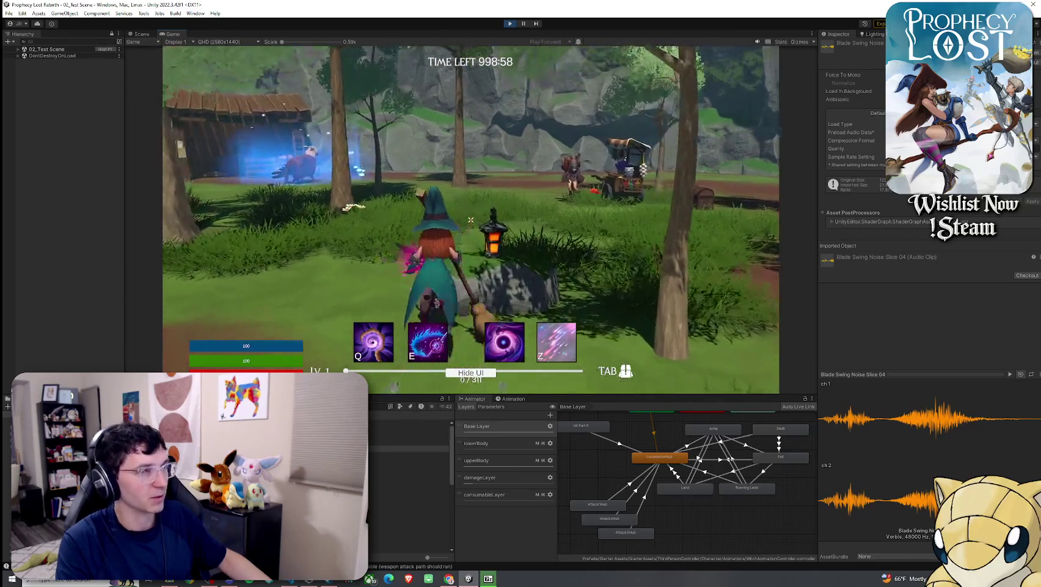
# Step: Walk the witch to the merchant cart, attack there, then continue into the forest
pyautogui.press('w')
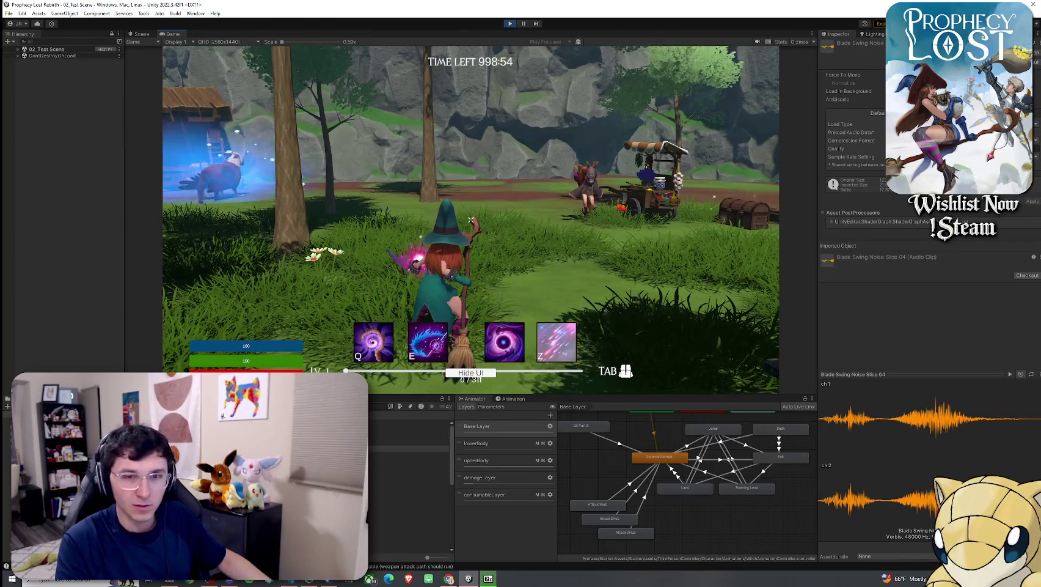
pyautogui.press('w')
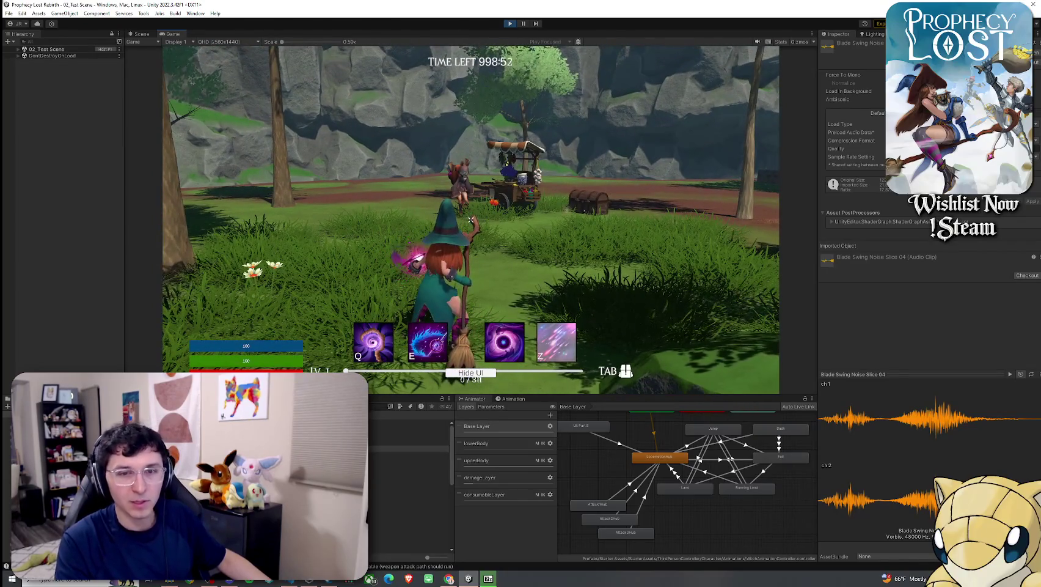
pyautogui.click(471, 219)
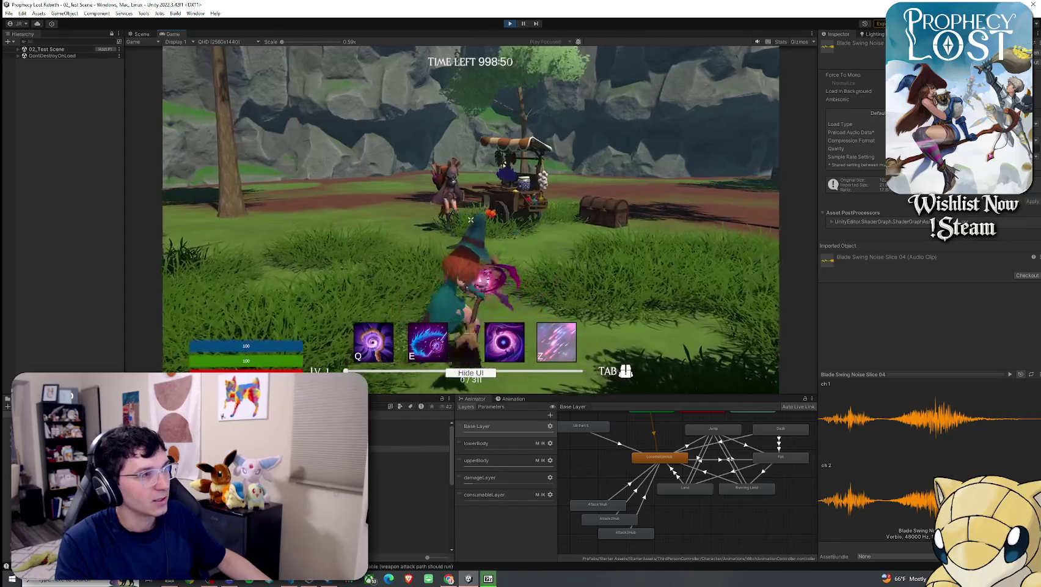
pyautogui.click(470, 219)
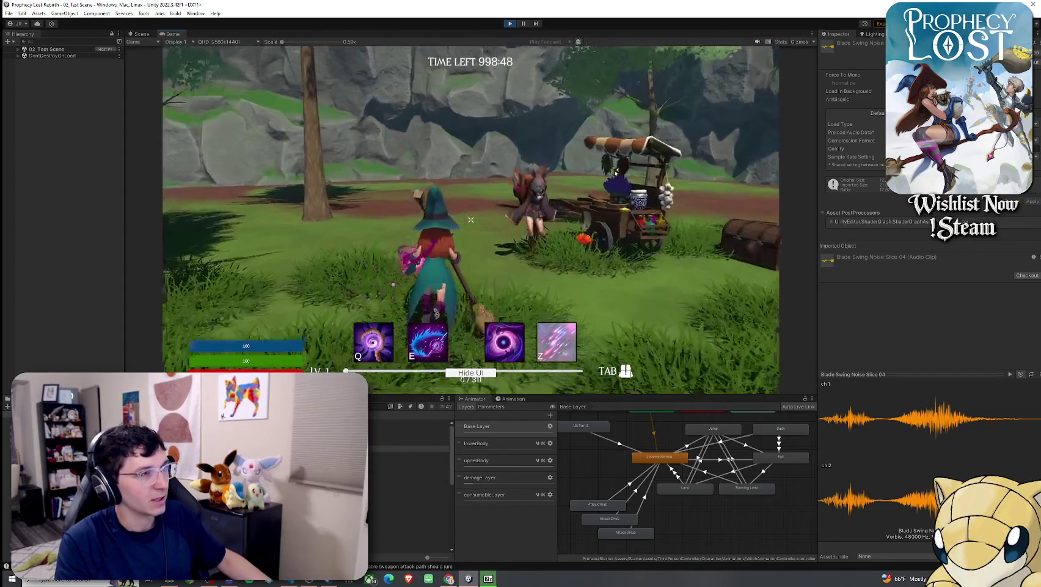
pyautogui.click(471, 219)
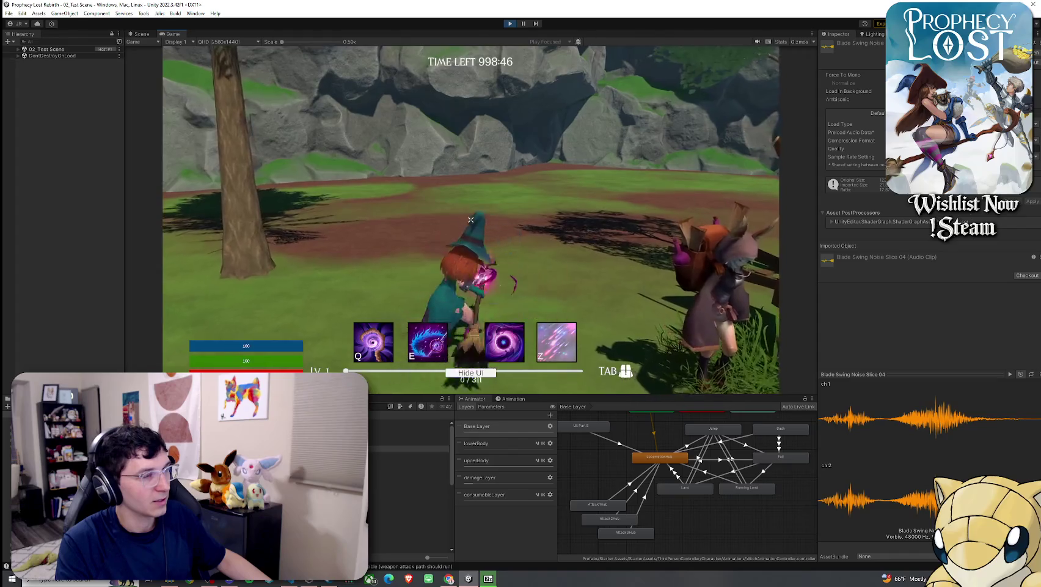
pyautogui.click(471, 220)
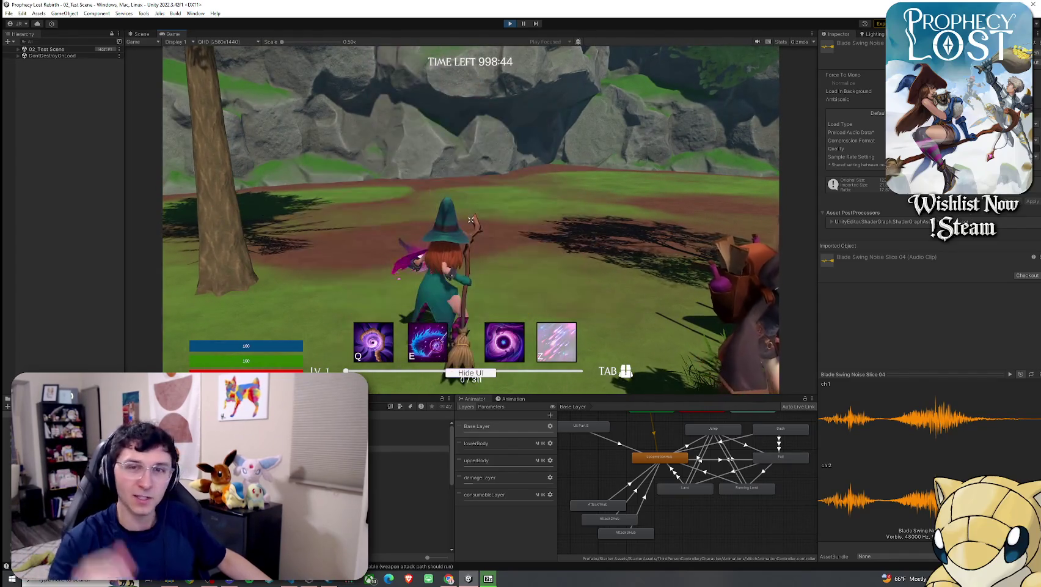
pyautogui.click(470, 219)
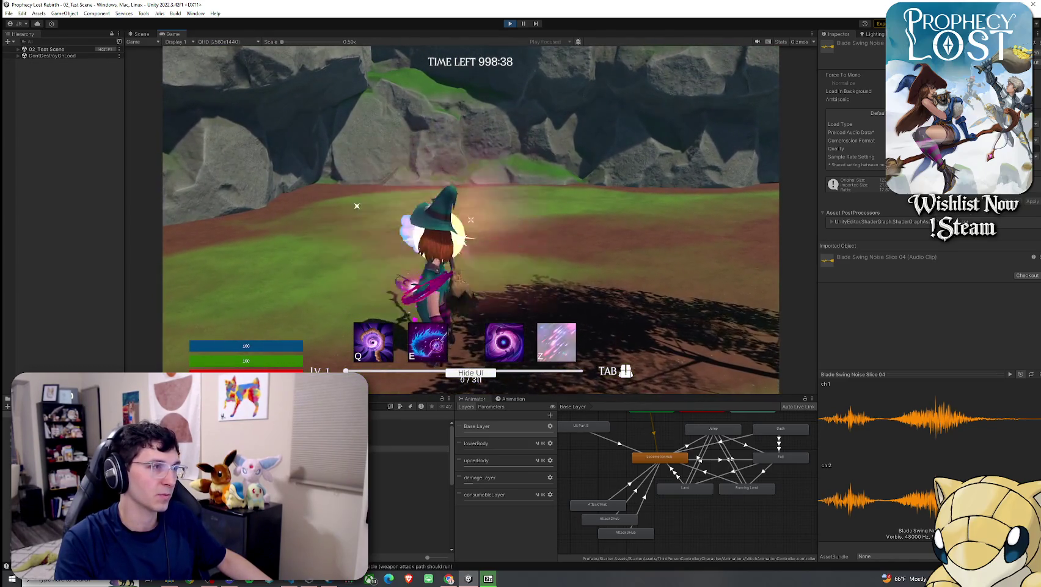
pyautogui.press('w')
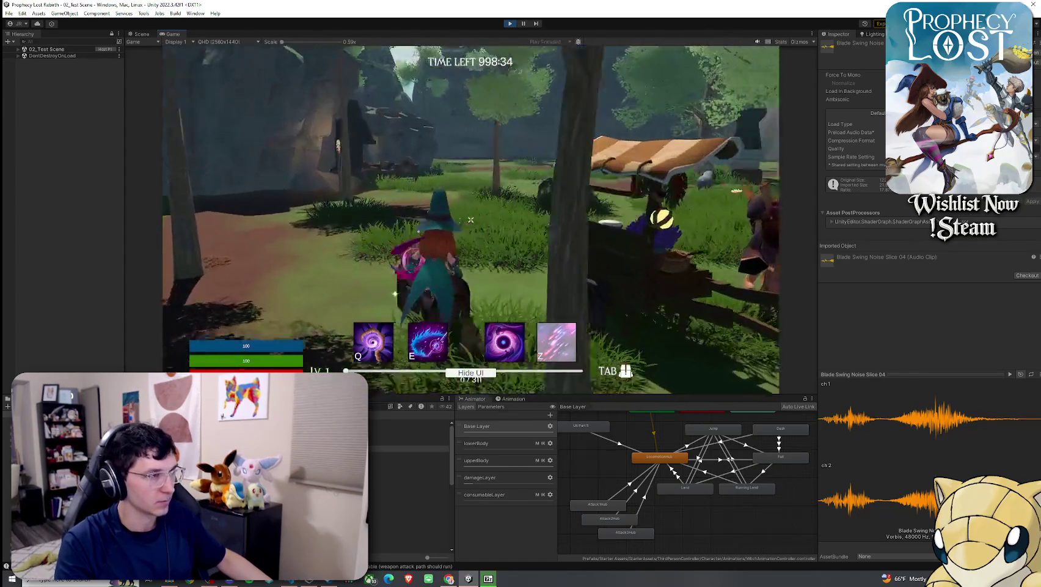
pyautogui.press('w')
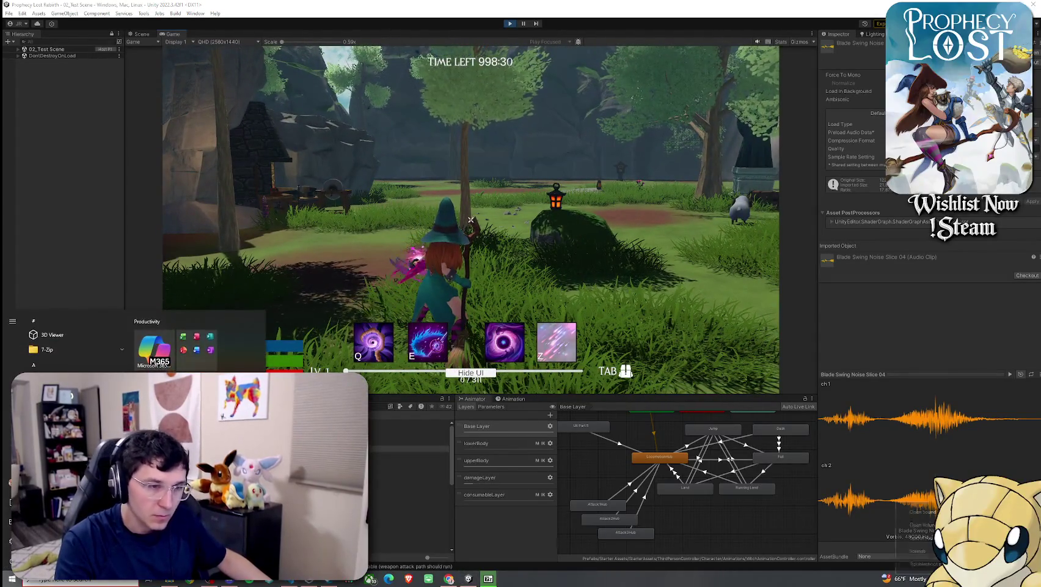
# Step: Close the Volume Mixer, open the treasure chest, and cast spells while walking the witch
pyautogui.moveTo(928, 560)
pyautogui.mouseDown()
pyautogui.moveTo(951, 560)
pyautogui.moveTo(928, 560)
pyautogui.mouseUp()
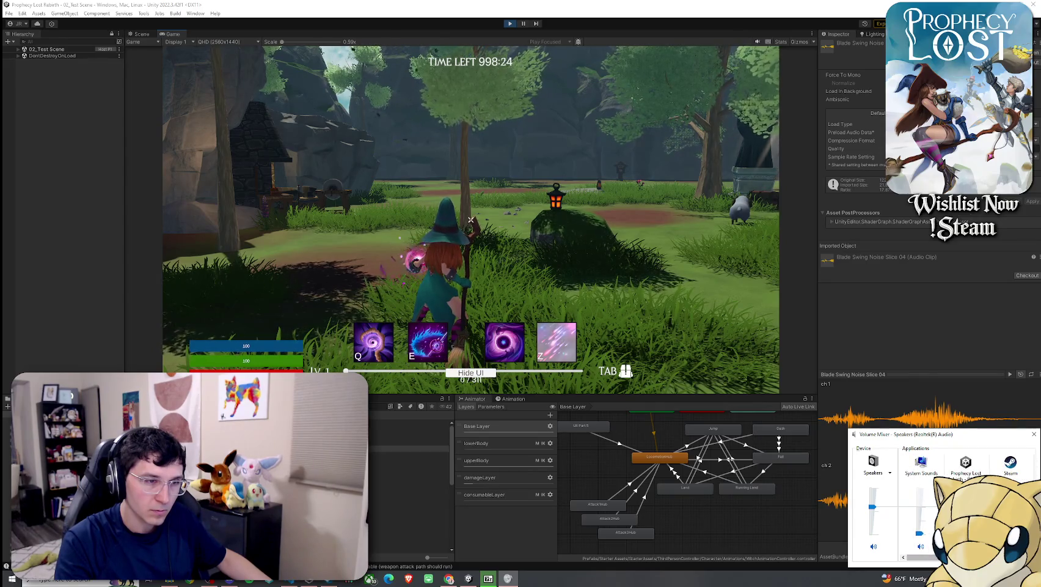
pyautogui.click(470, 220)
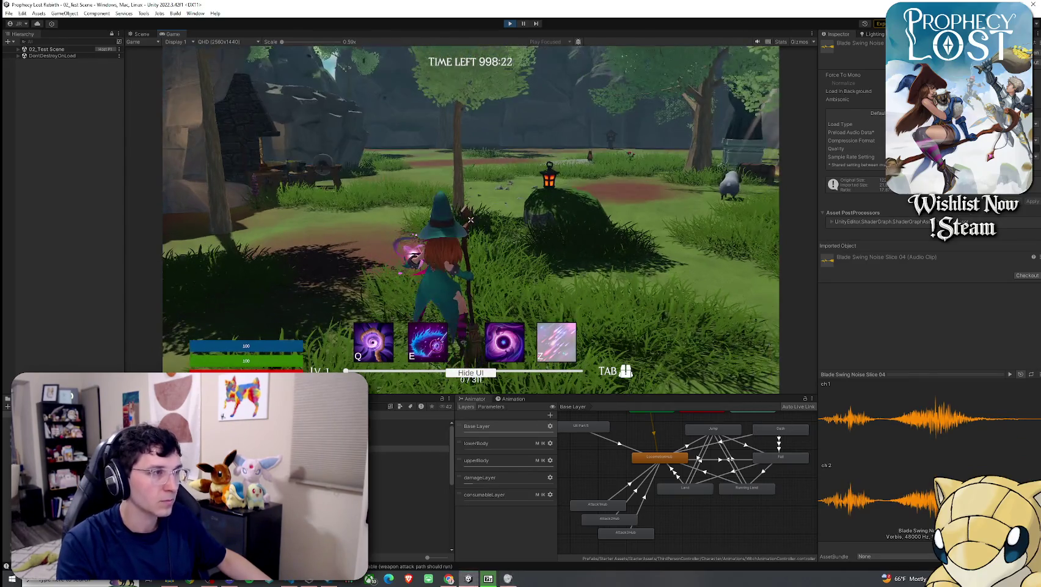
pyautogui.press('w')
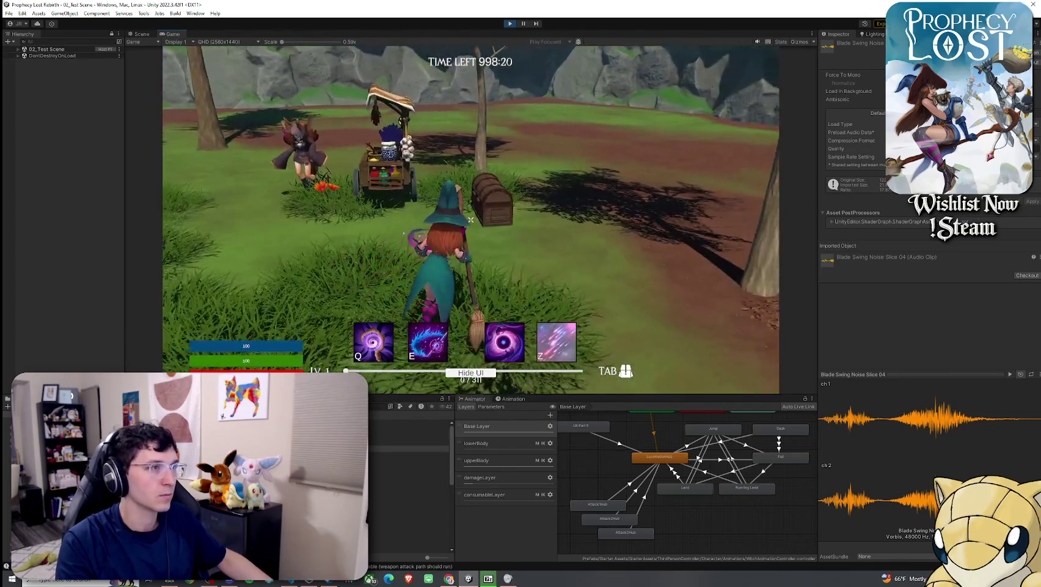
pyautogui.press('f')
pyautogui.press('f')
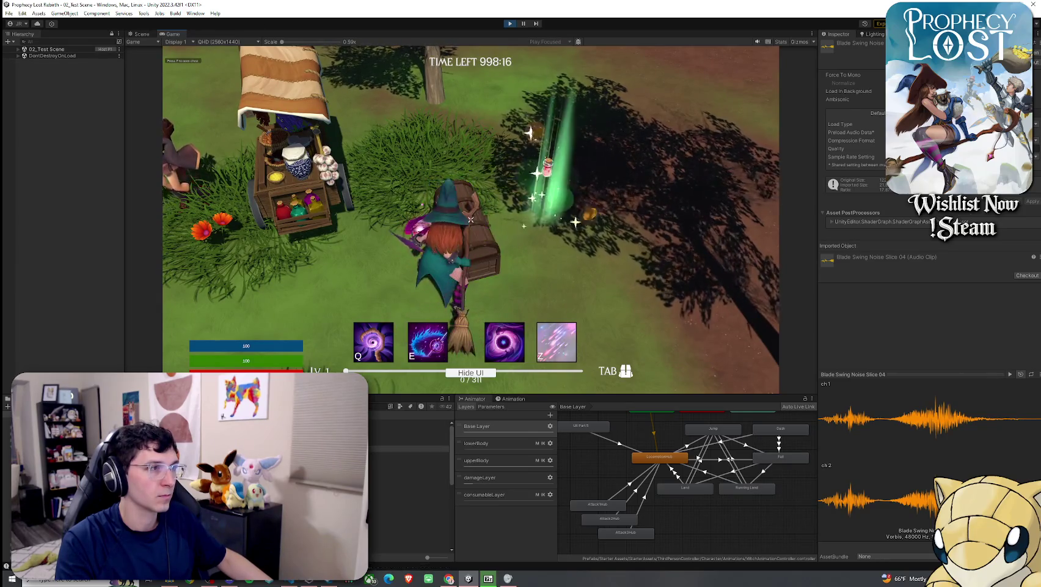
pyautogui.press('w')
pyautogui.press('w')
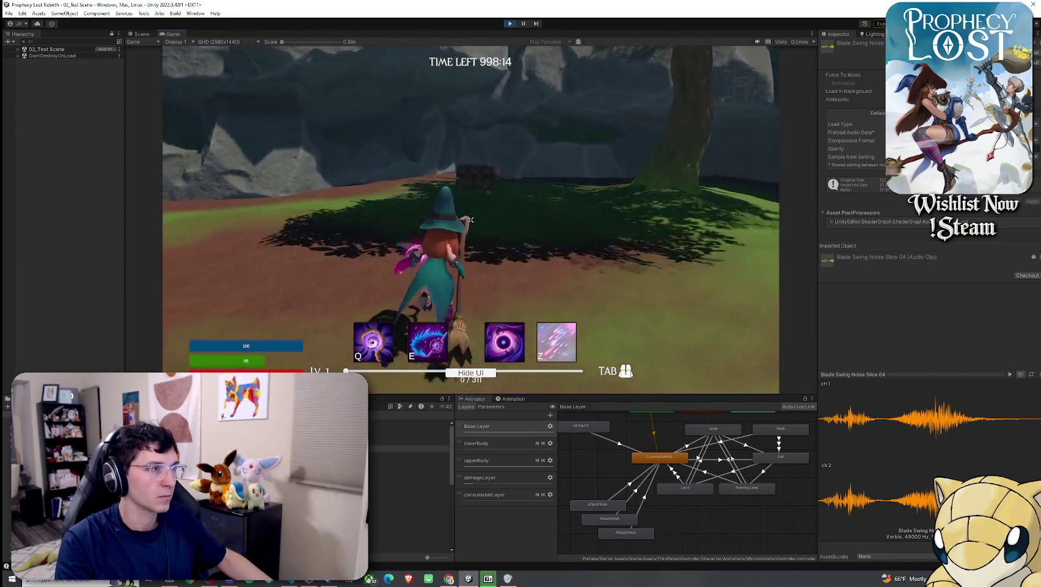
pyautogui.press('w')
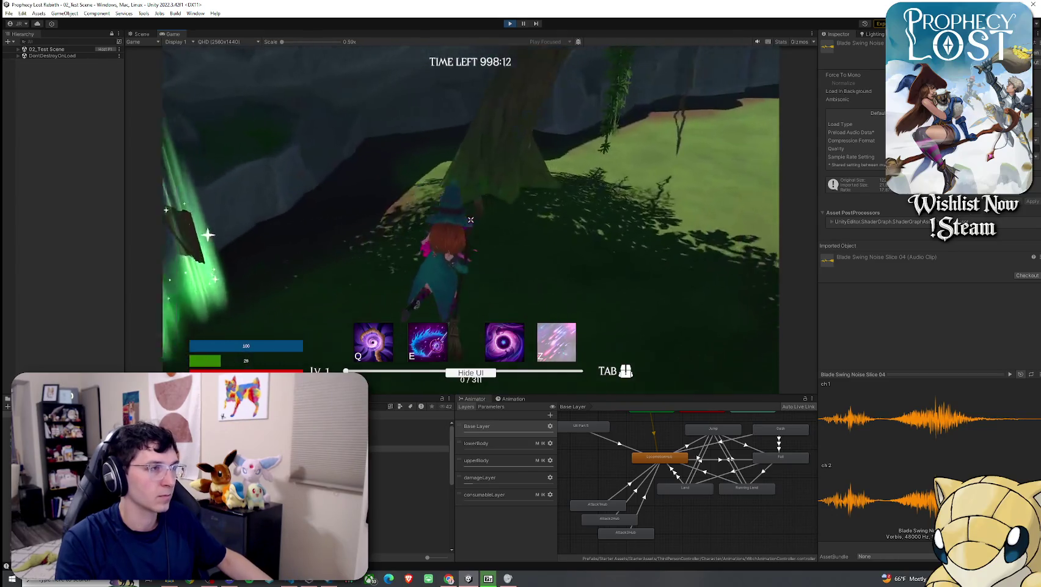
pyautogui.press('w')
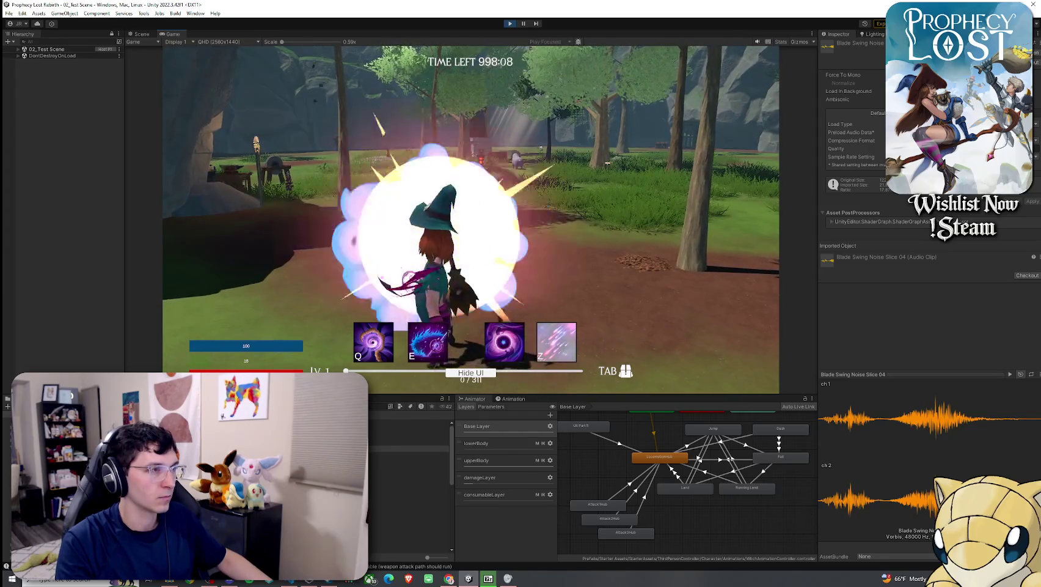
pyautogui.press('w')
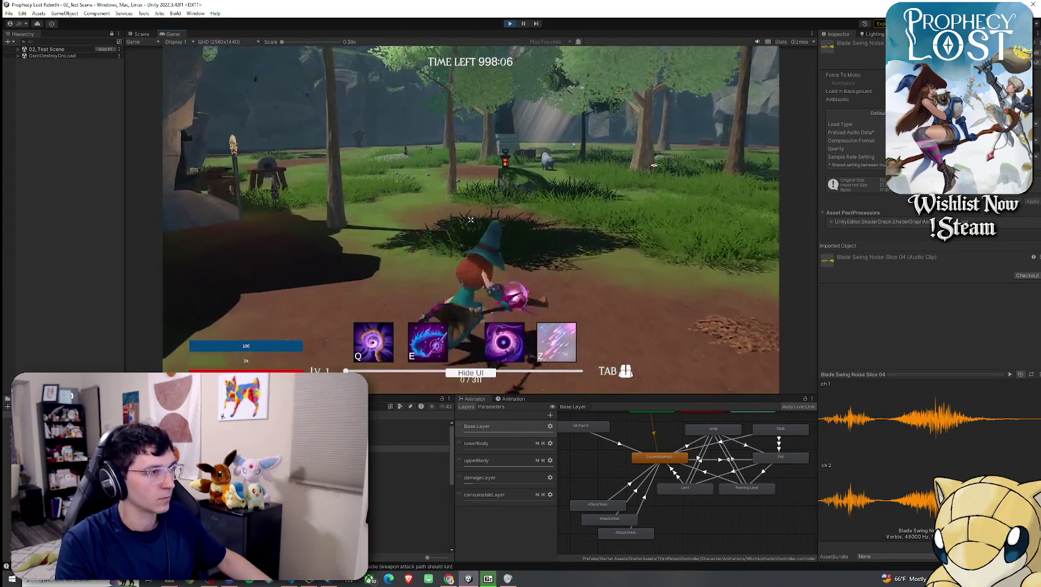
pyautogui.click(470, 219)
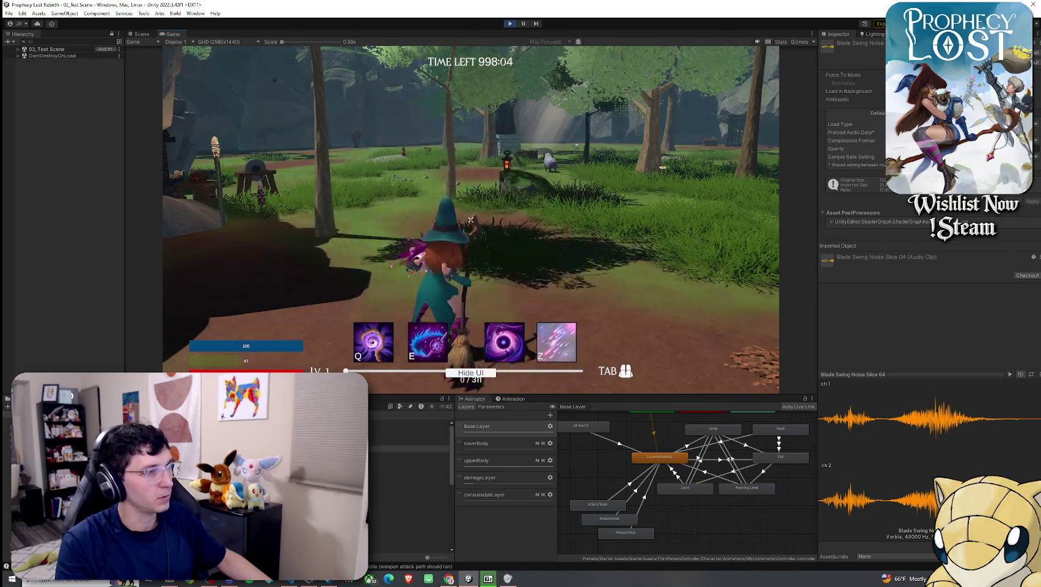
# Step: Preview Metallic Slash Bright Sparkle 01 and nearby clips, then open the search's asset-type filter
pyautogui.click(391, 488)
pyautogui.press('Down')
pyautogui.press('Up')
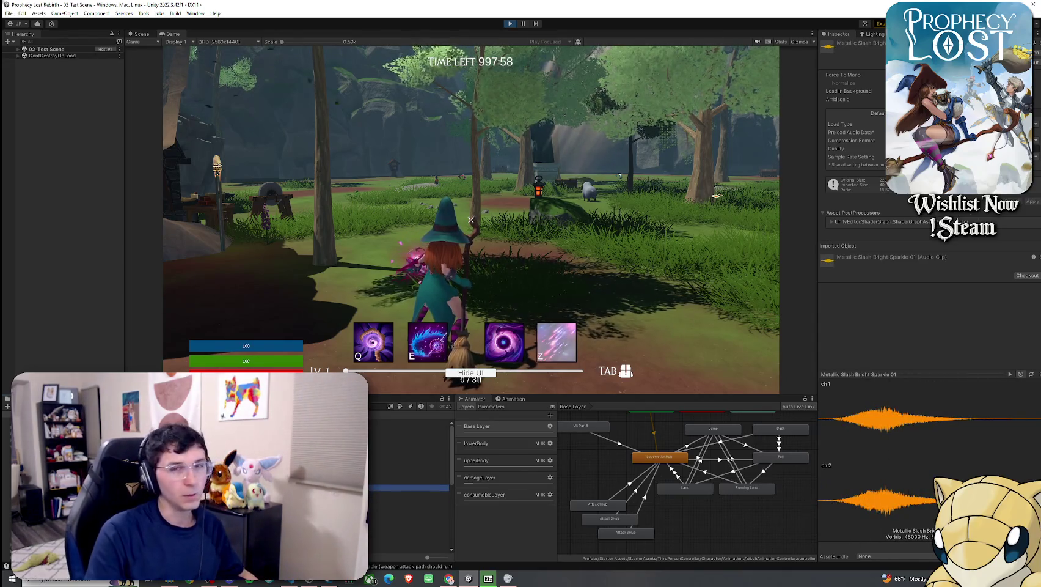
pyautogui.click(404, 438)
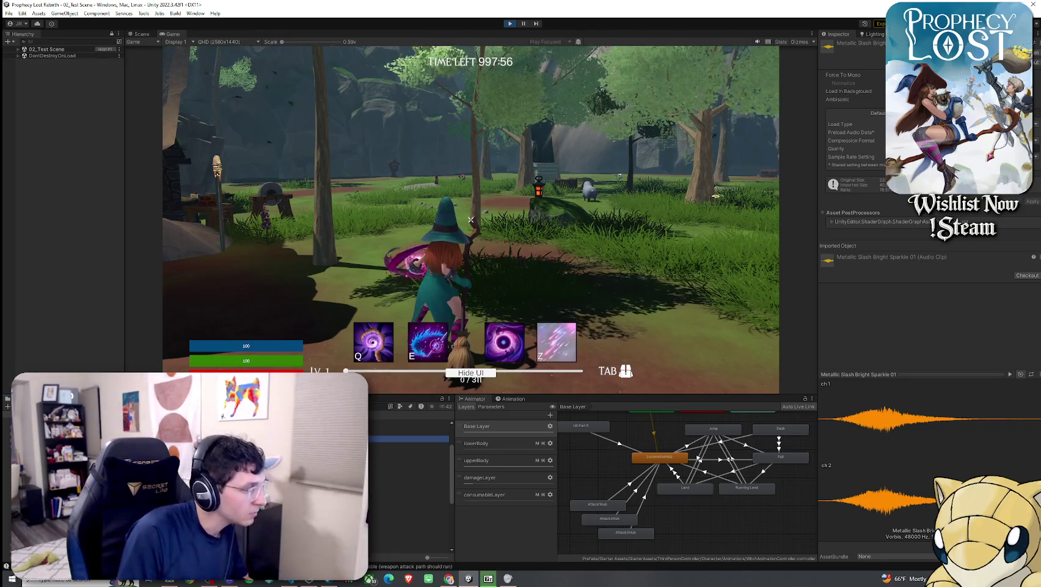
pyautogui.click(377, 405)
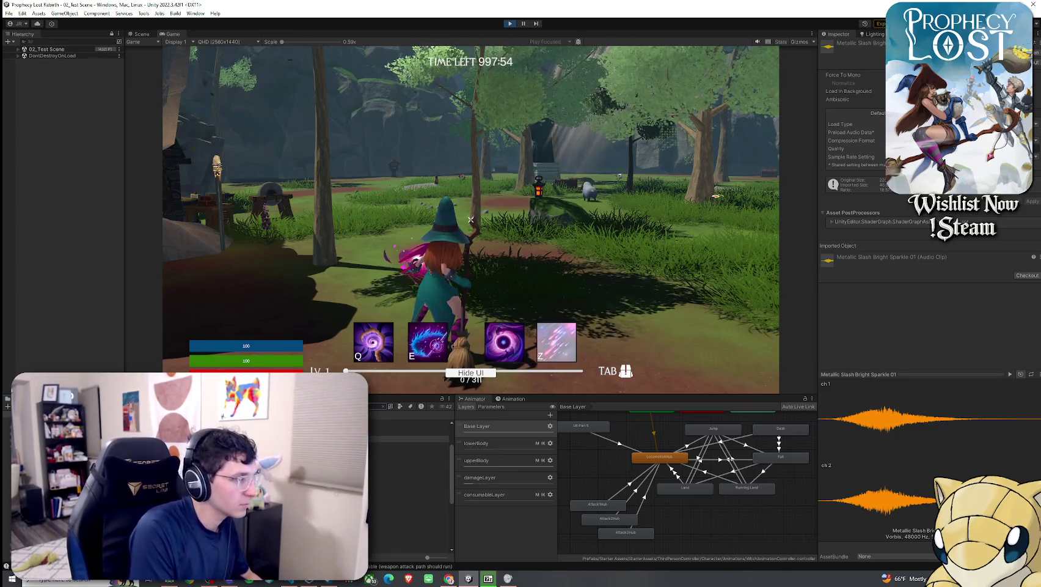
pyautogui.click(400, 407)
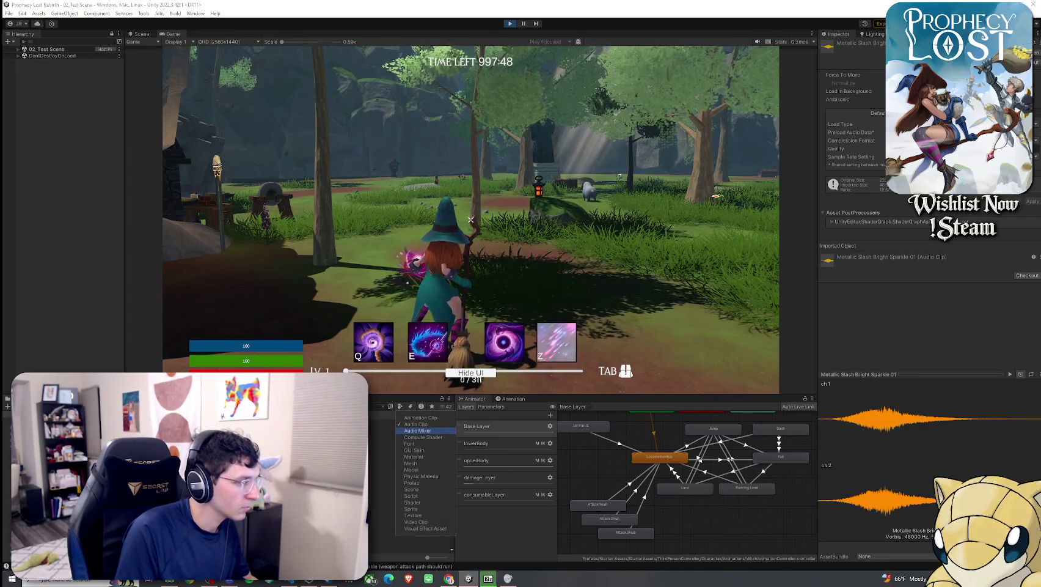
pyautogui.press('Escape')
# Step: Arrow down through the Blade Metal Impact Recoil and Cinematic Metallic Impact clips, previewing each
pyautogui.press('Down')
pyautogui.press('Down')
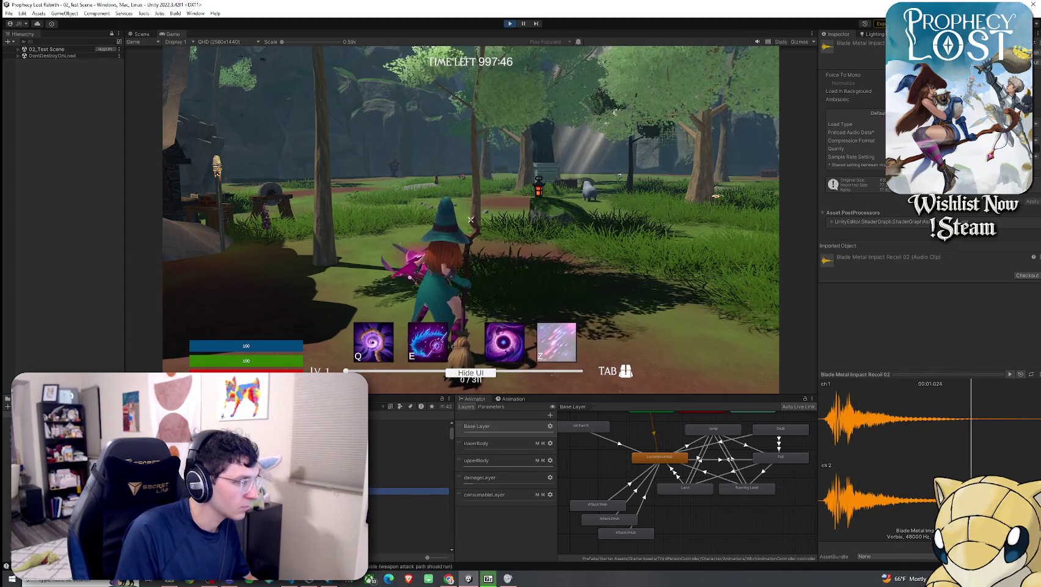
pyautogui.press('Down')
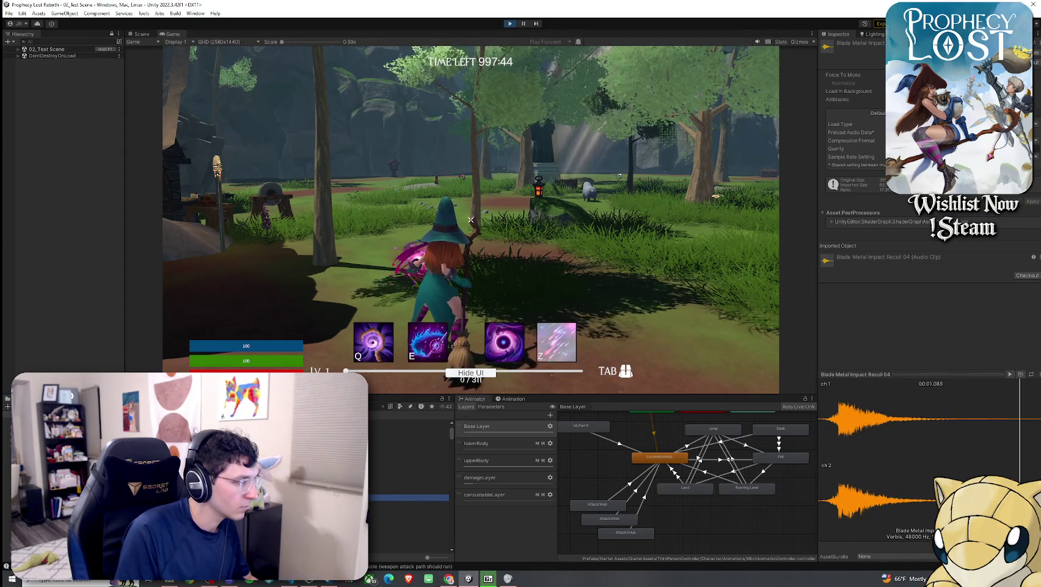
pyautogui.press('Down')
pyautogui.press('Down')
pyautogui.press('Down')
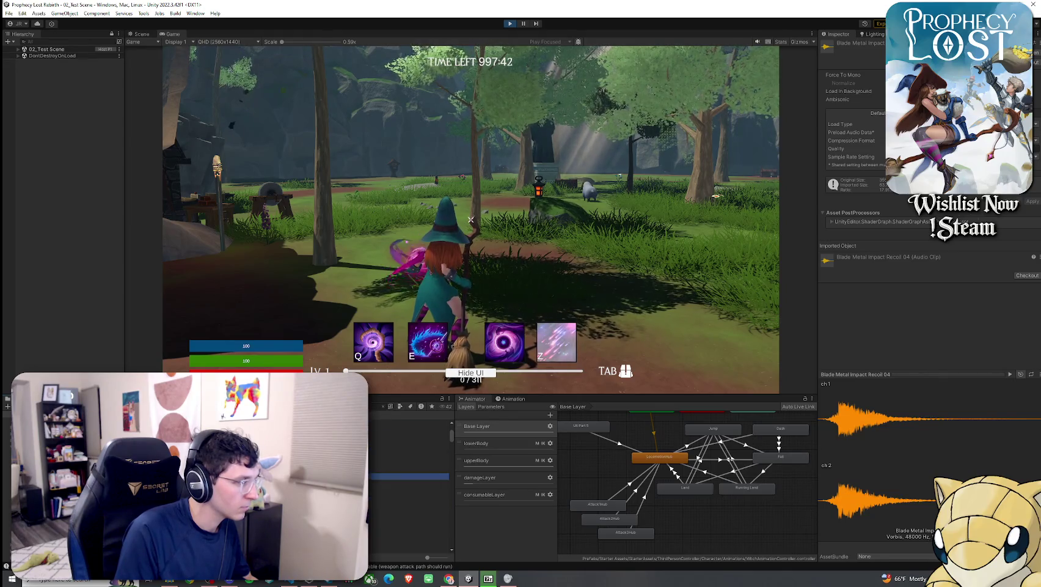
pyautogui.press('Down')
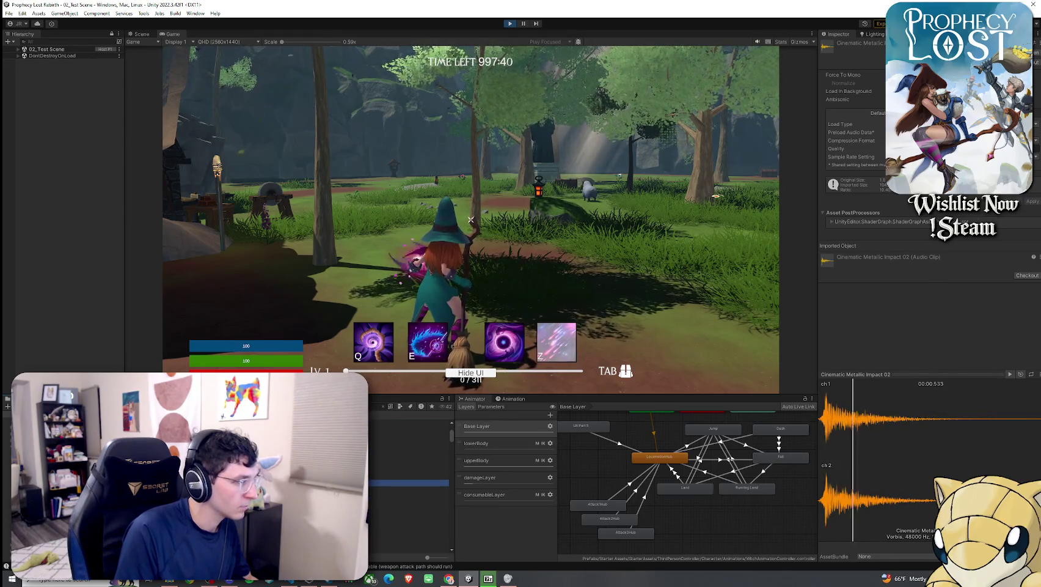
pyautogui.press('Down')
pyautogui.press('Down')
pyautogui.press('Down')
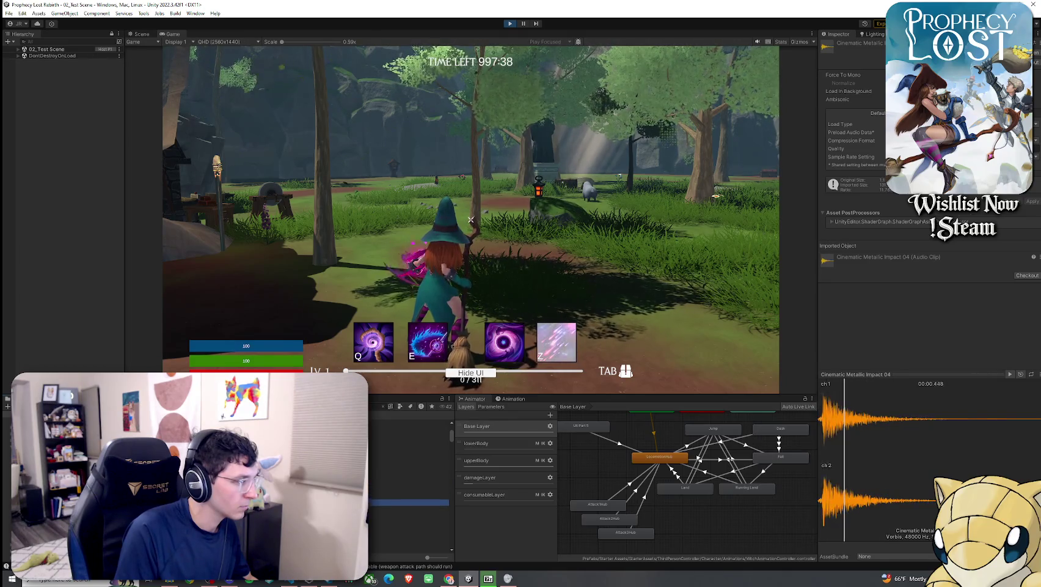
pyautogui.press('Down')
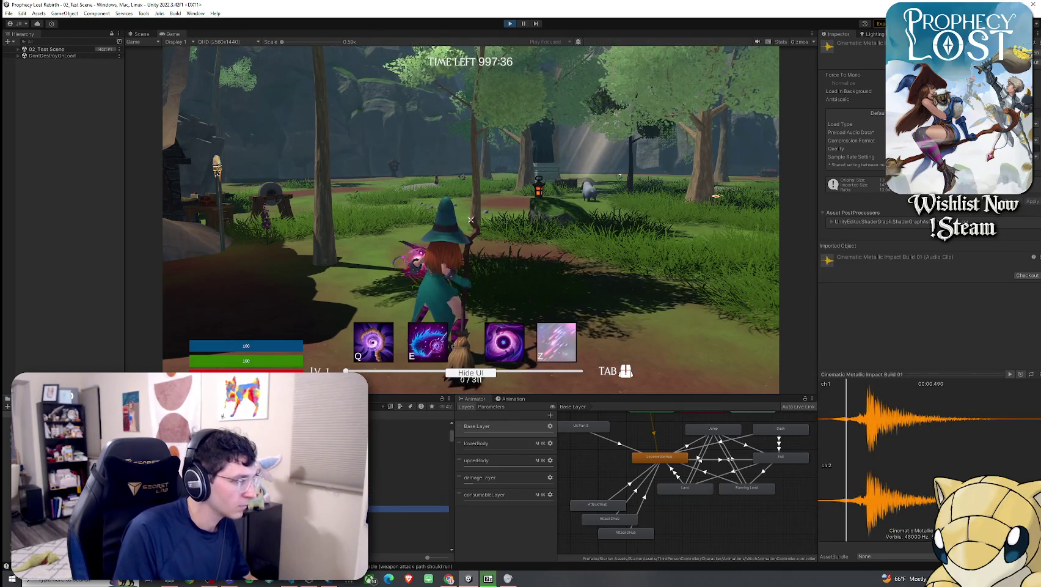
pyautogui.scroll(-3, 408, 476)
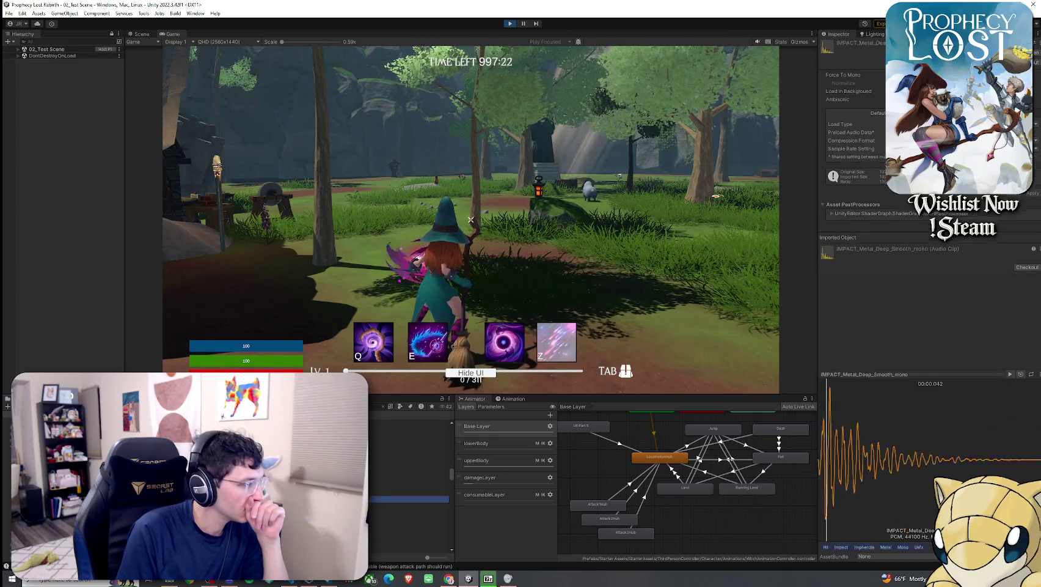
# Step: Audition the IMPACT_Metal hit, sheet-metal and rattle clips, ending on IMPACT_Metal_Large_Rattle_stereo, then refocus the game
pyautogui.click(408, 525)
pyautogui.click(408, 501)
pyautogui.click(408, 452)
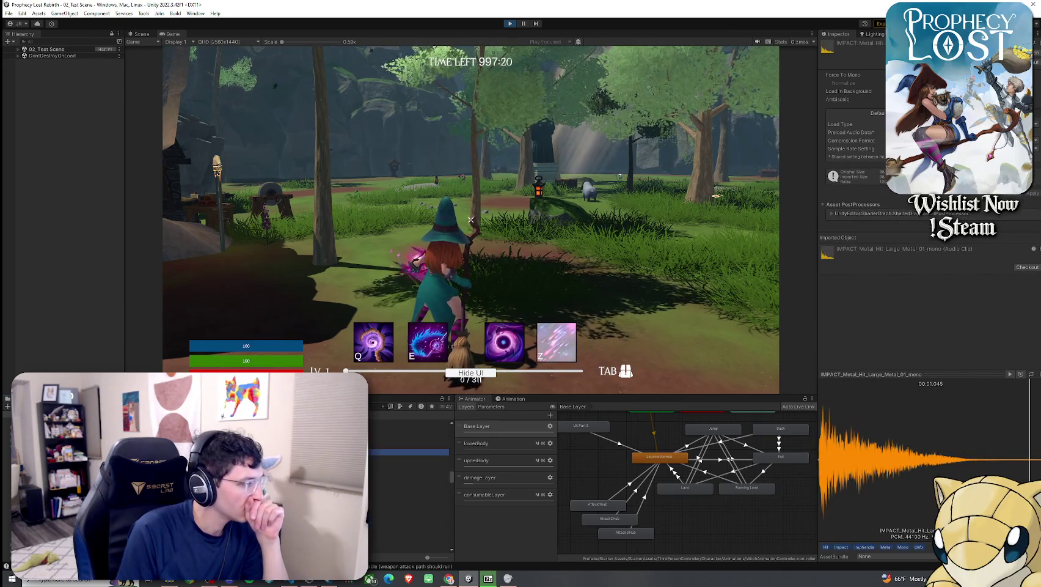
pyautogui.click(408, 485)
pyautogui.click(409, 476)
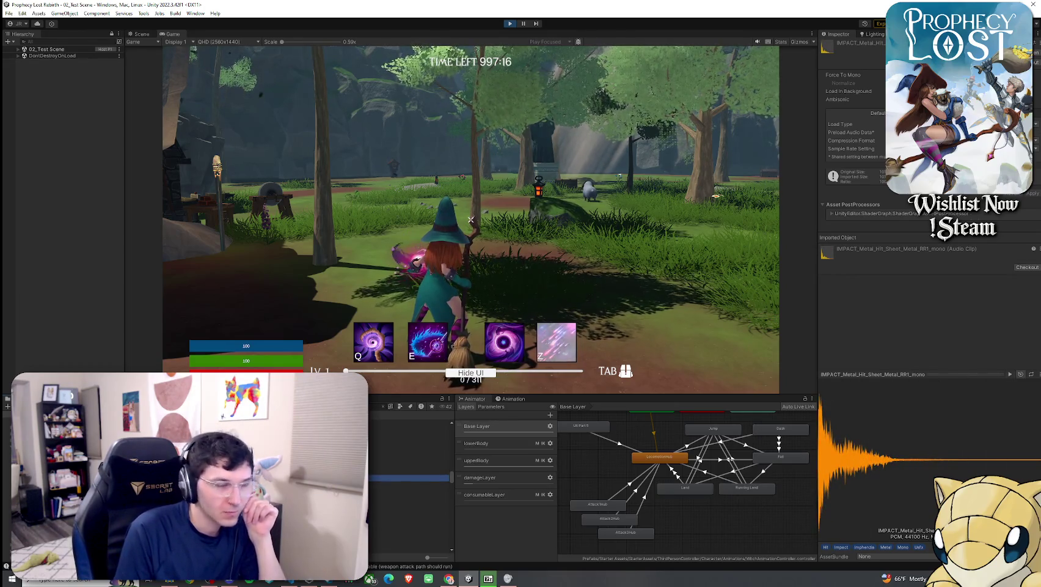
pyautogui.click(408, 517)
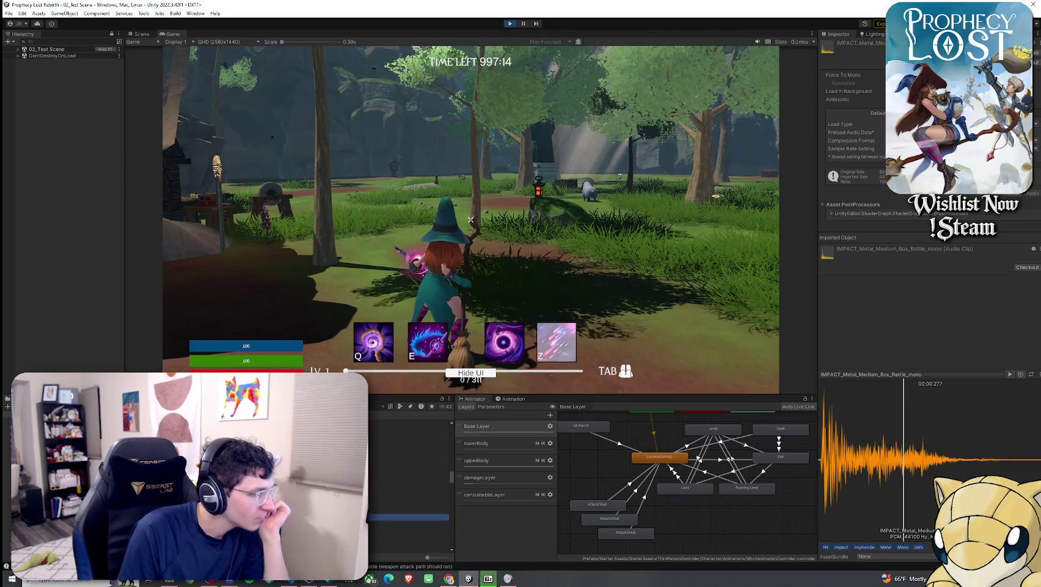
pyautogui.click(408, 511)
pyautogui.click(408, 462)
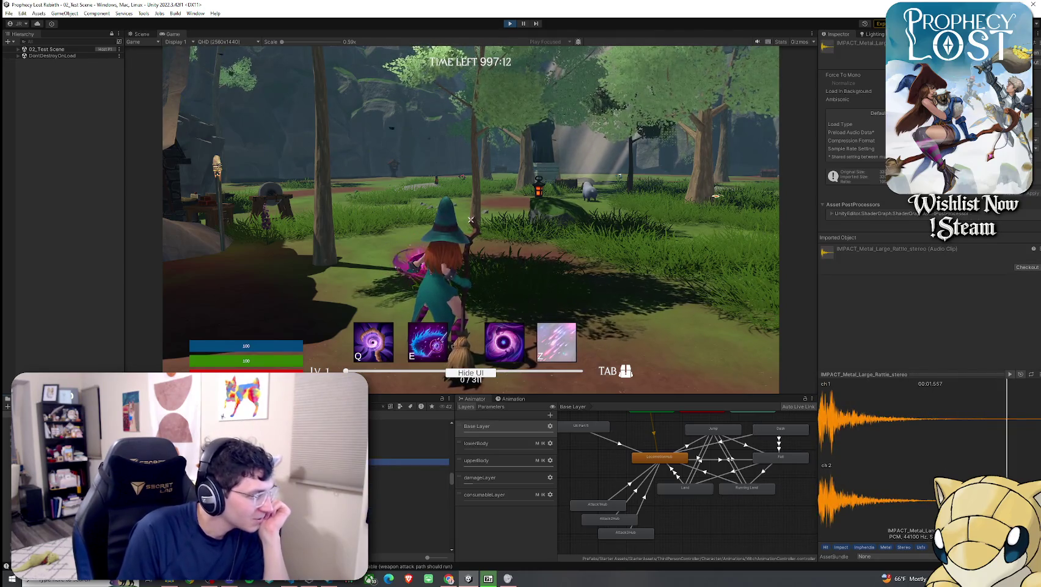
pyautogui.click(470, 220)
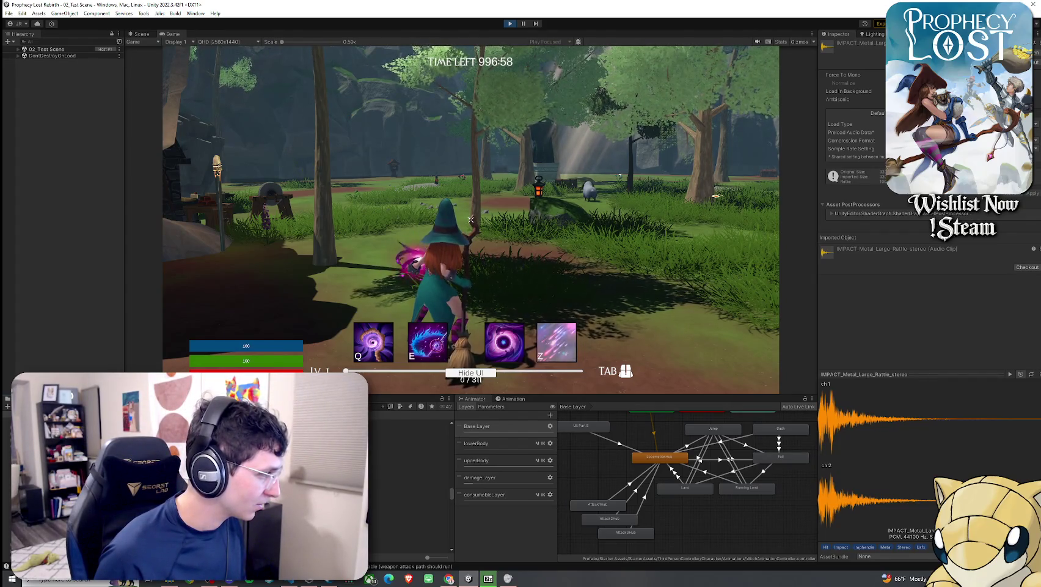
# Step: Audition the metallic MAGIC_SPELL clips, from Metallic_Rain_Down to Fade_In_Metallic_Pingpong_Fade
pyautogui.click(410, 498)
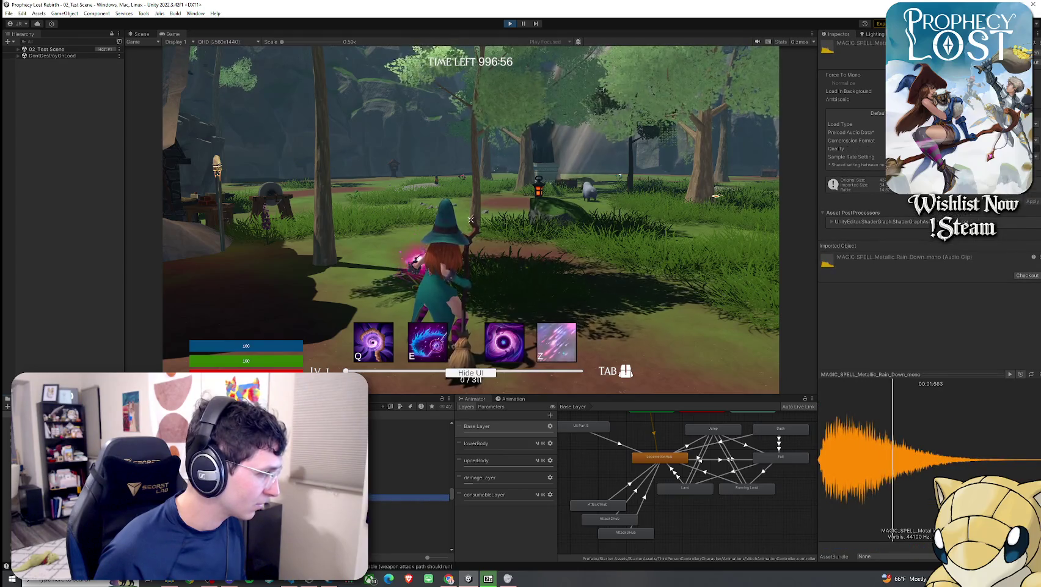
pyautogui.click(409, 505)
pyautogui.click(410, 511)
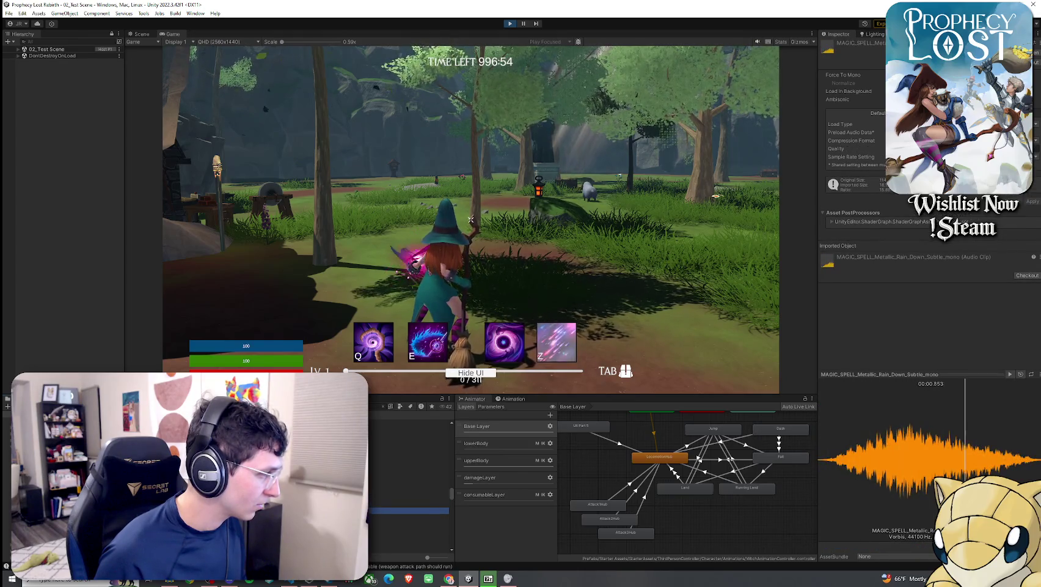
pyautogui.click(410, 517)
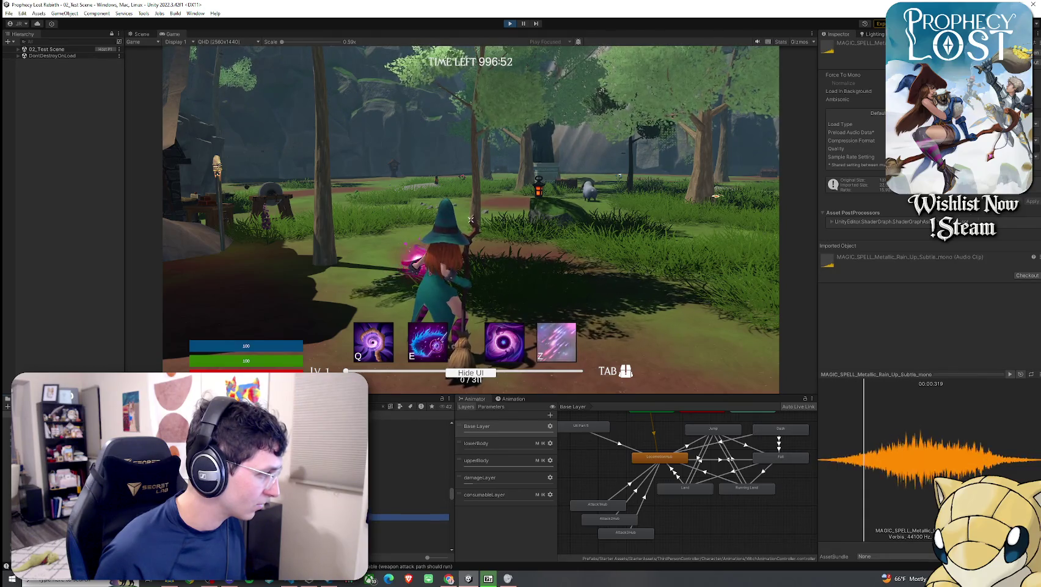
pyautogui.click(409, 524)
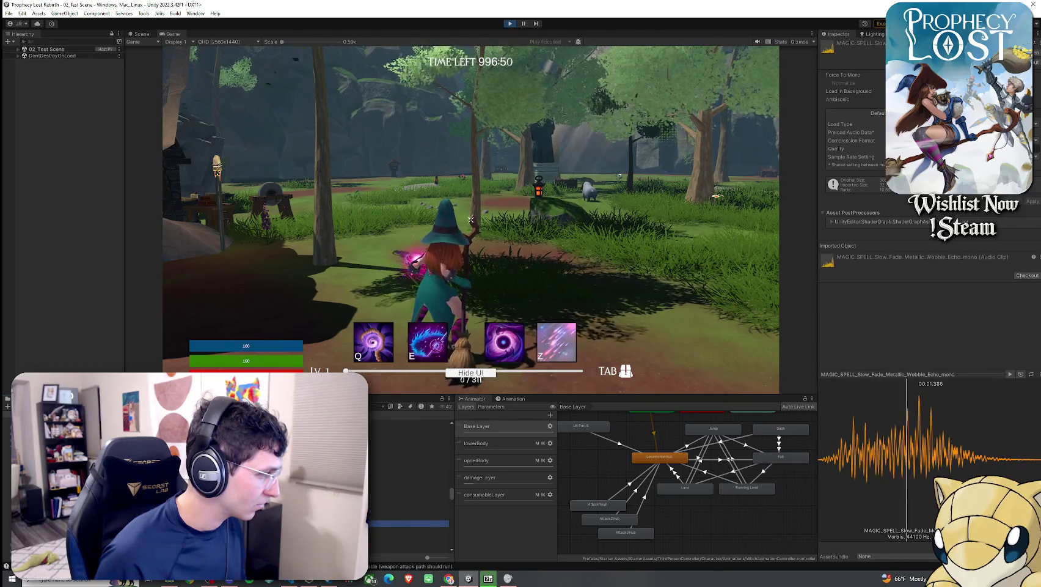
pyautogui.click(409, 530)
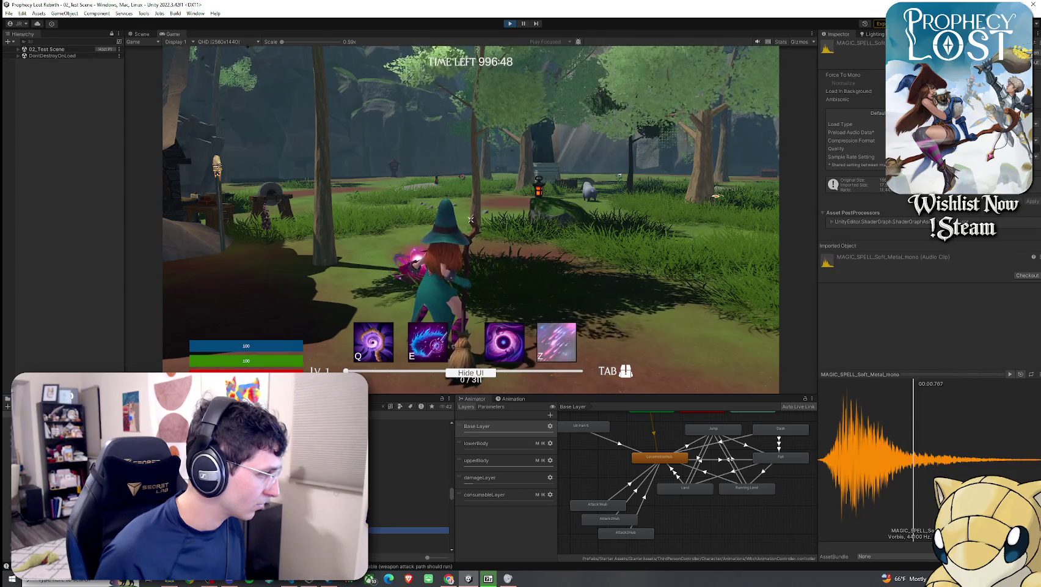
pyautogui.click(409, 485)
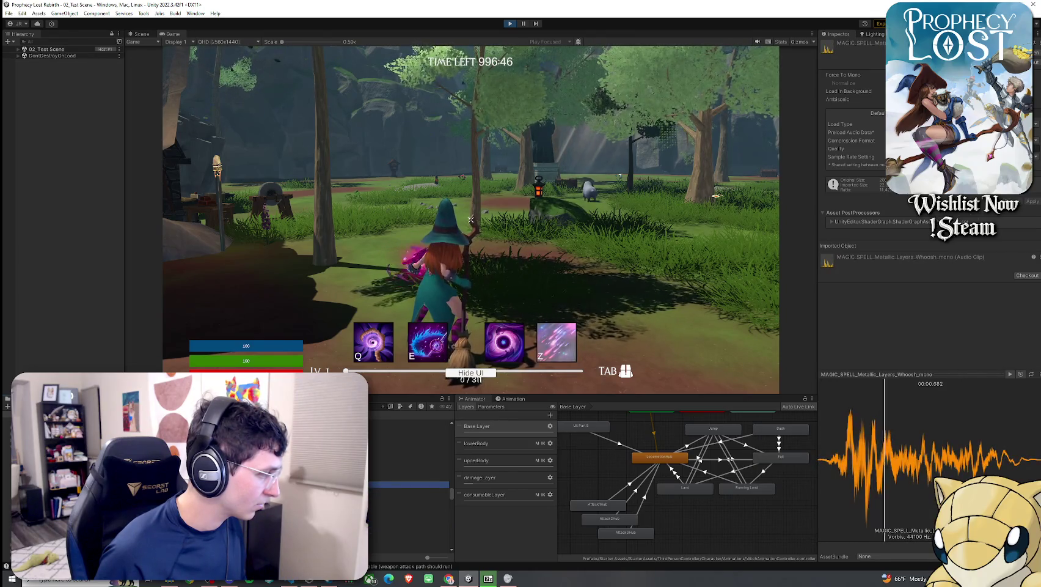
pyautogui.click(409, 478)
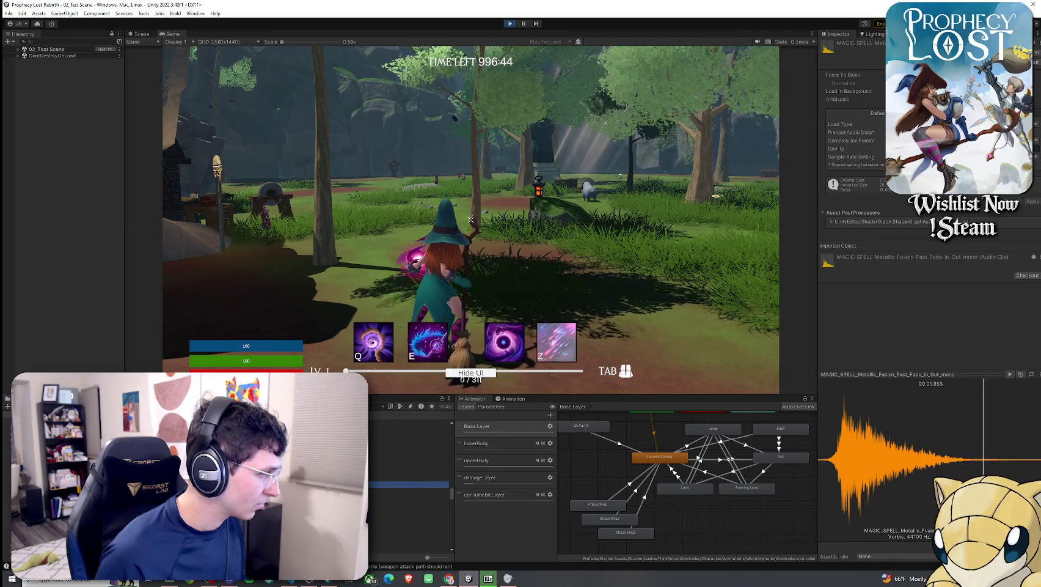
pyautogui.click(409, 465)
pyautogui.click(409, 459)
pyautogui.click(410, 452)
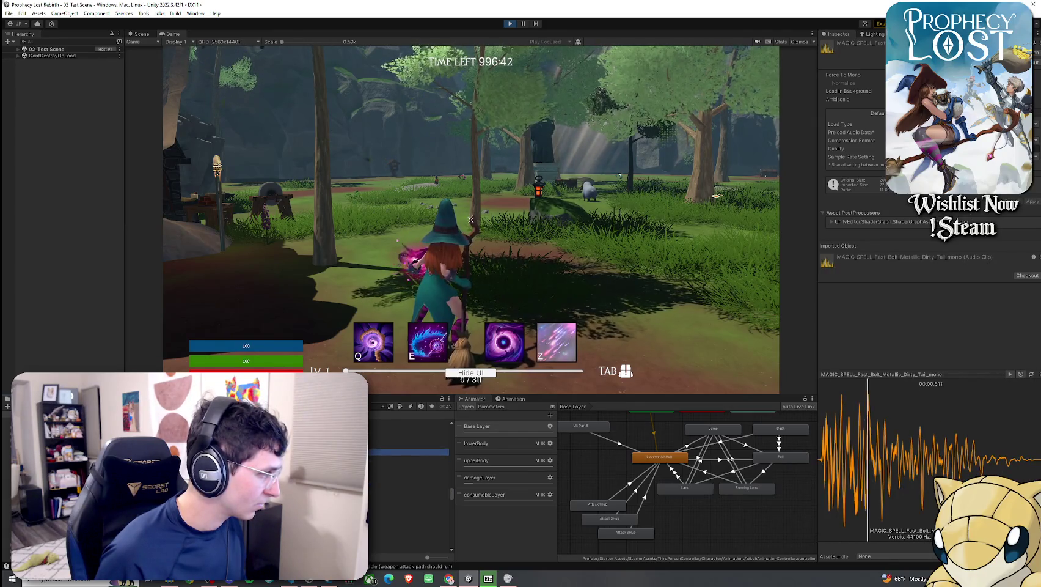
pyautogui.click(410, 446)
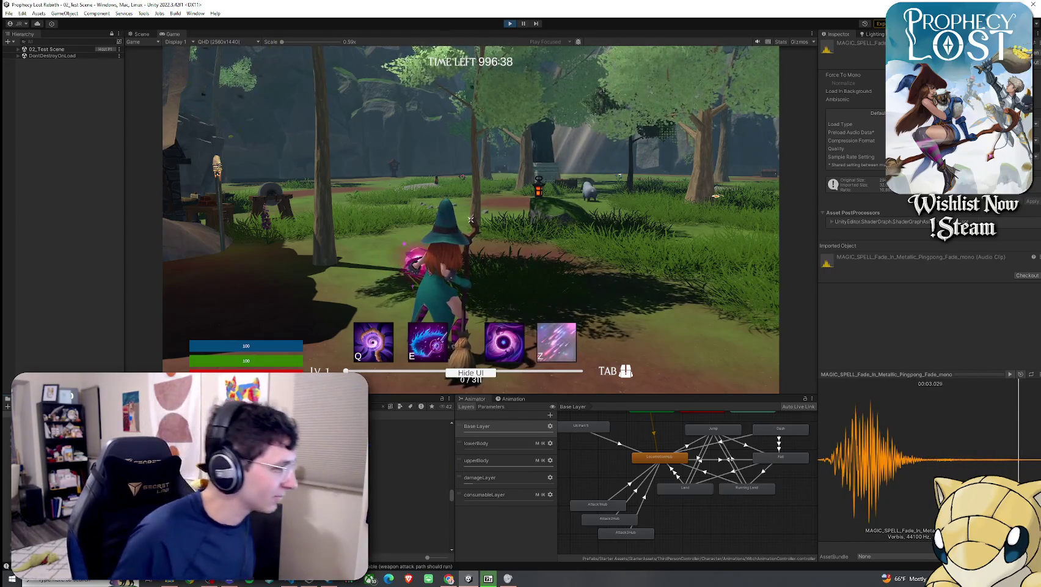
# Step: Audition Metal Small Impact 2_1 and 2_3, then Metallic Slash Bright Sparkle 01
pyautogui.click(410, 488)
pyautogui.click(409, 494)
pyautogui.click(409, 501)
pyautogui.click(410, 508)
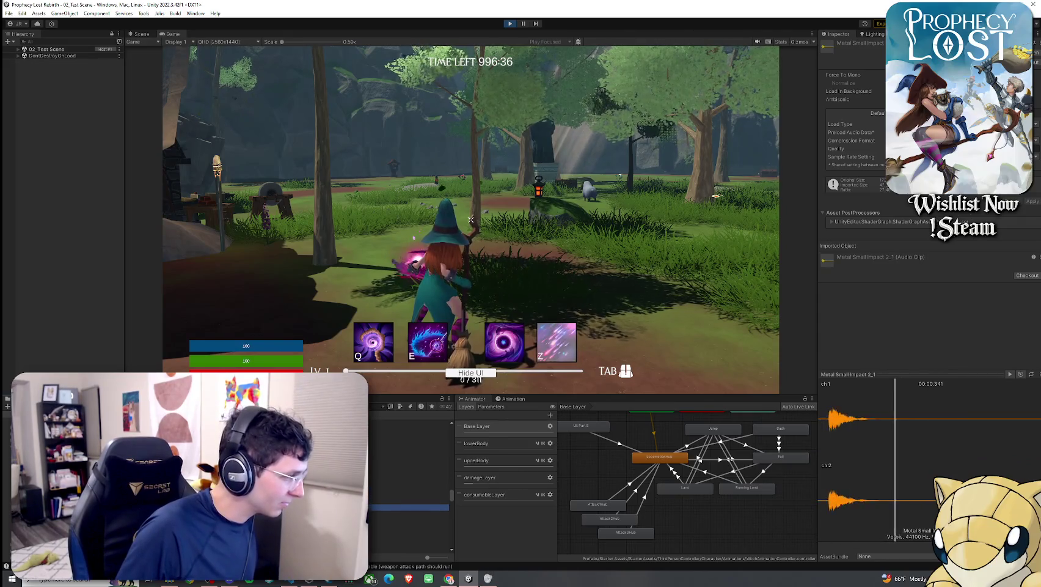
pyautogui.click(409, 459)
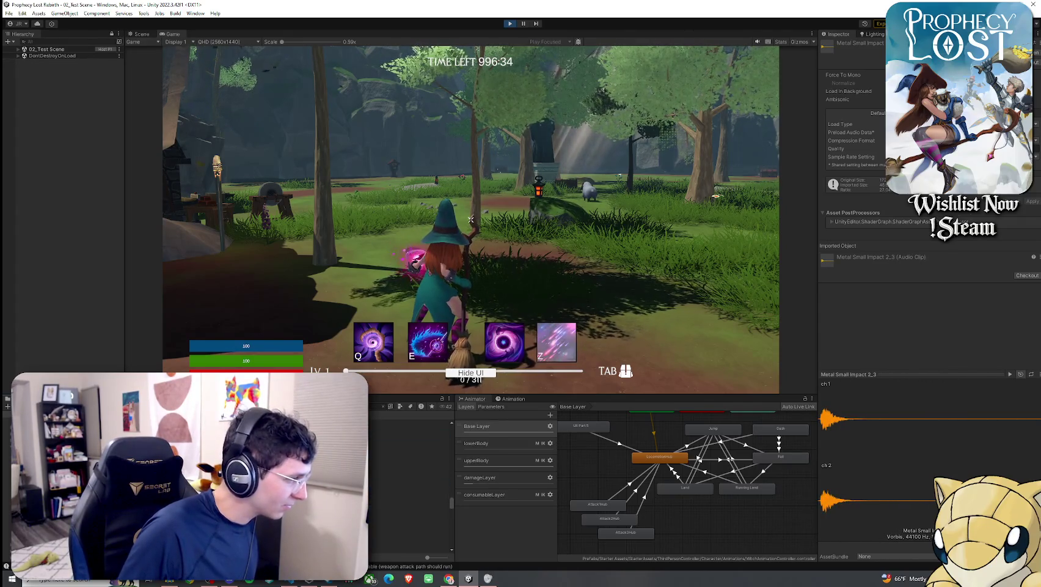
pyautogui.click(410, 452)
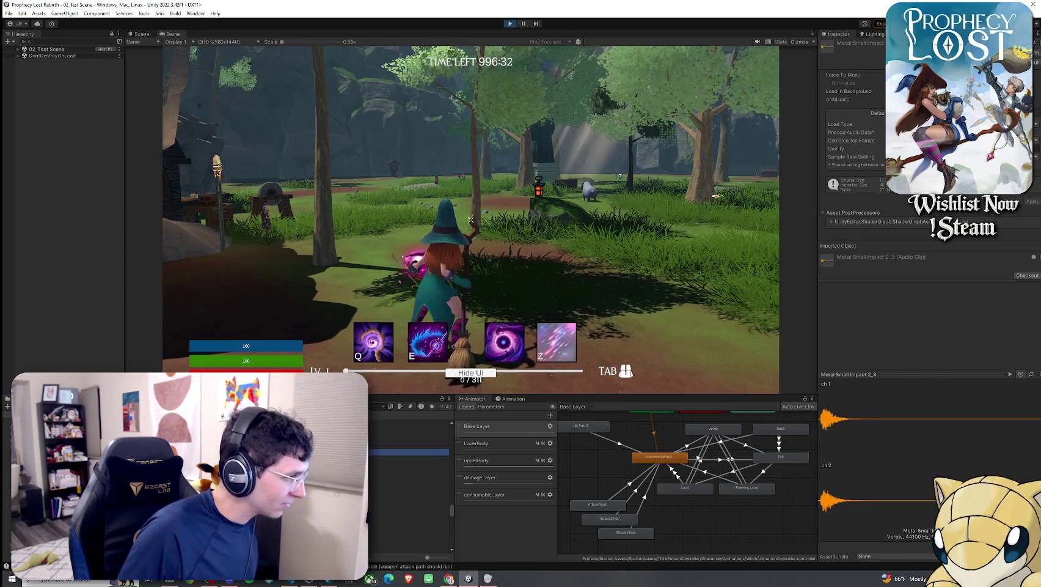
pyautogui.click(410, 445)
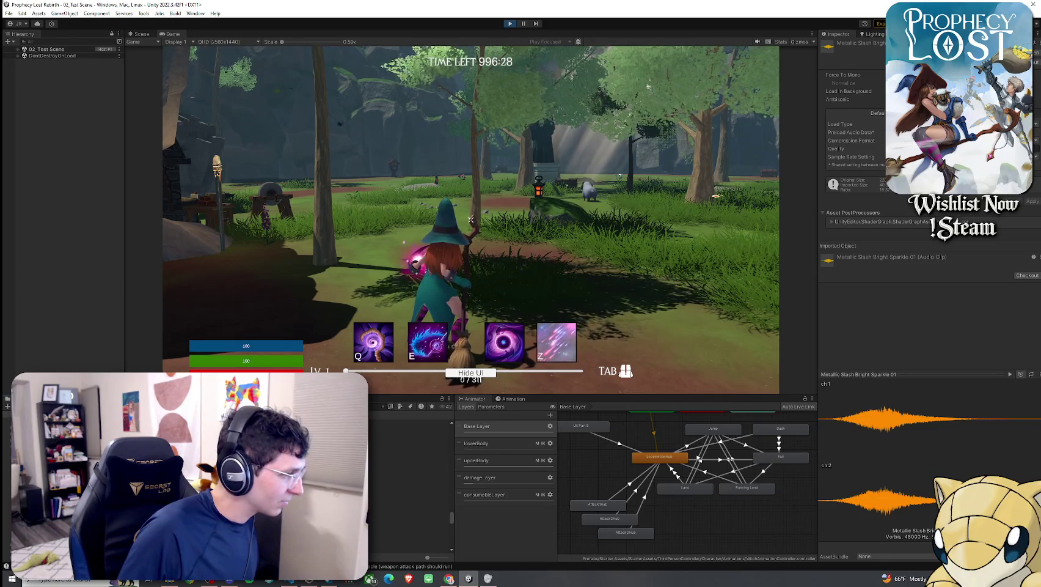
# Step: Audition the PICKAXE impact, Sword Slash Metallic Light and SWORD_Swing_Hit metal clips
pyautogui.click(410, 456)
pyautogui.click(409, 466)
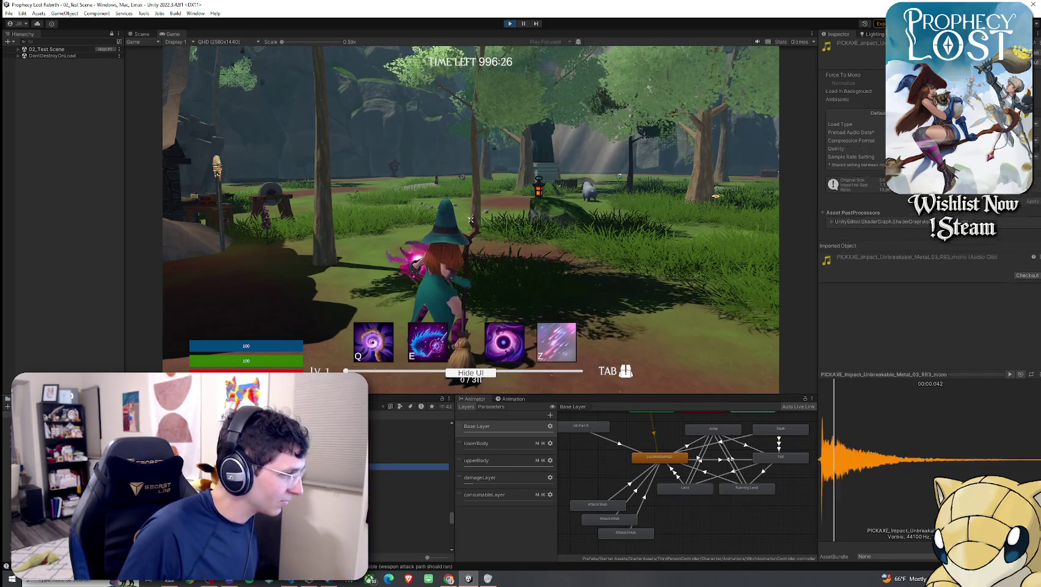
pyautogui.click(409, 513)
pyautogui.click(410, 506)
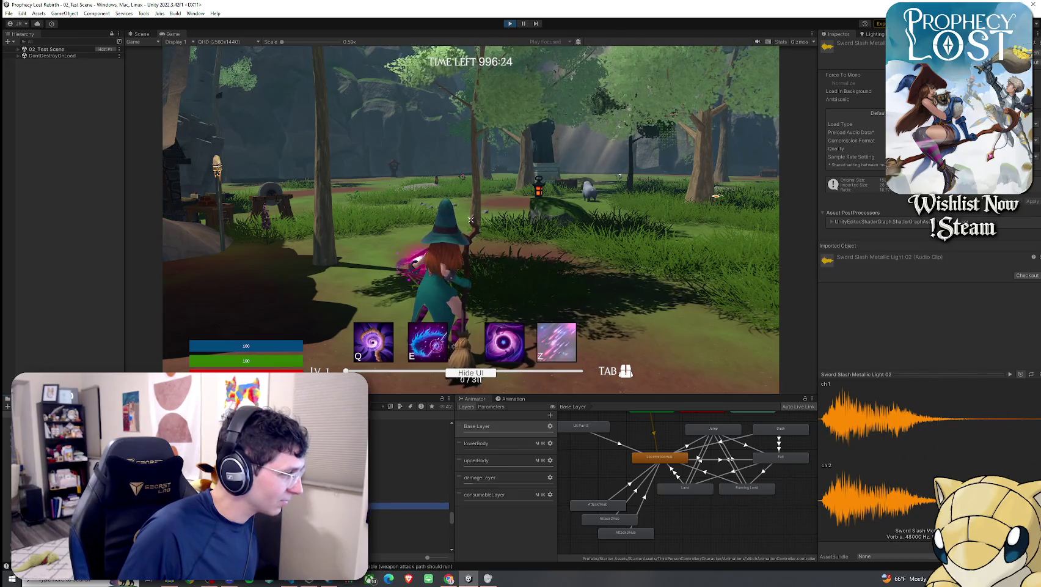
pyautogui.click(410, 495)
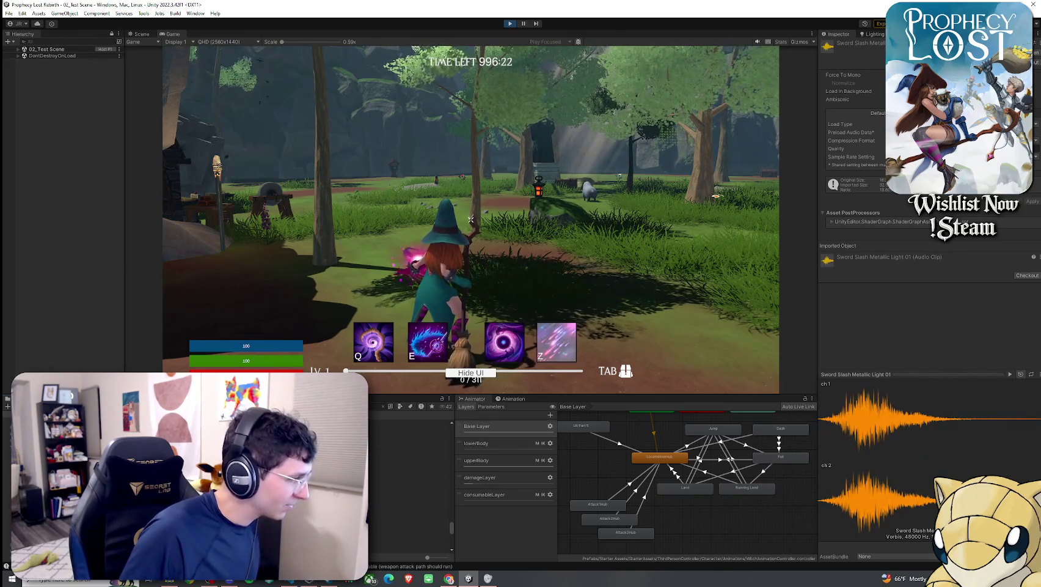
pyautogui.click(410, 513)
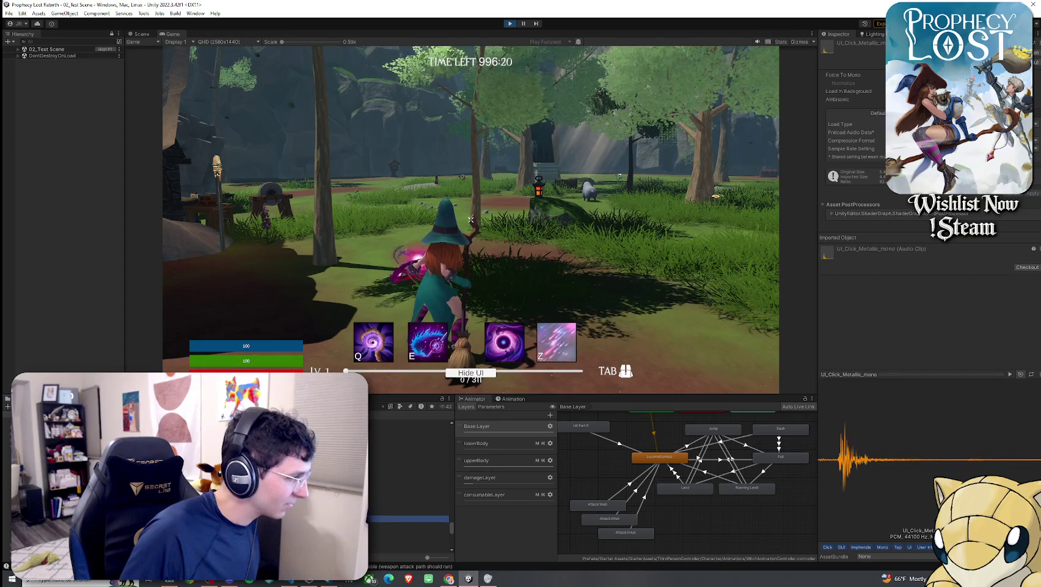
pyautogui.click(409, 499)
pyautogui.press('Up')
pyautogui.press('Up')
pyautogui.press('Up')
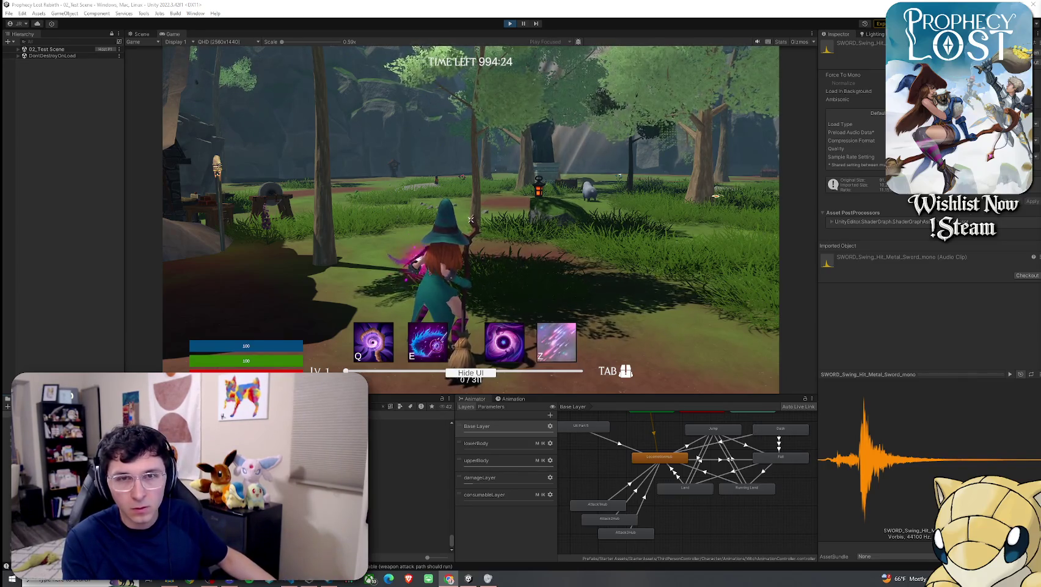
# Step: Stop Play mode to end the witch playtest
pyautogui.click(507, 22)
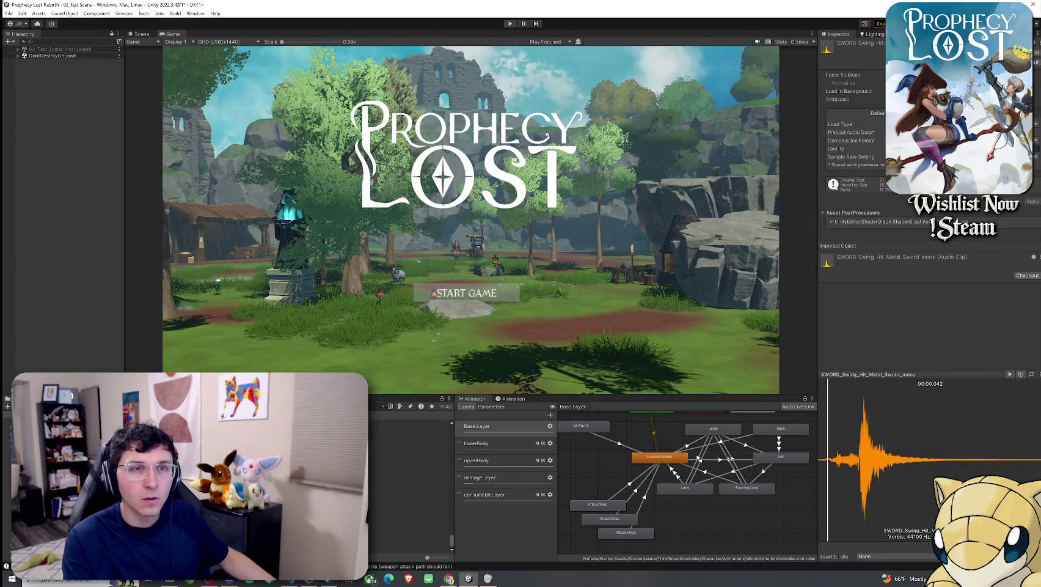